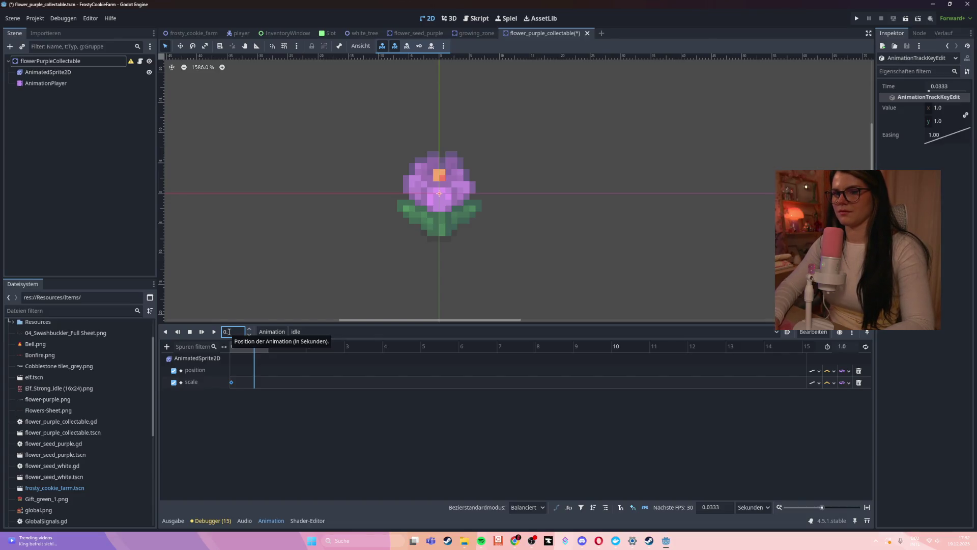
Step: Shorten the idle animation's length to 0.3 seconds
text(3)
key(Return)
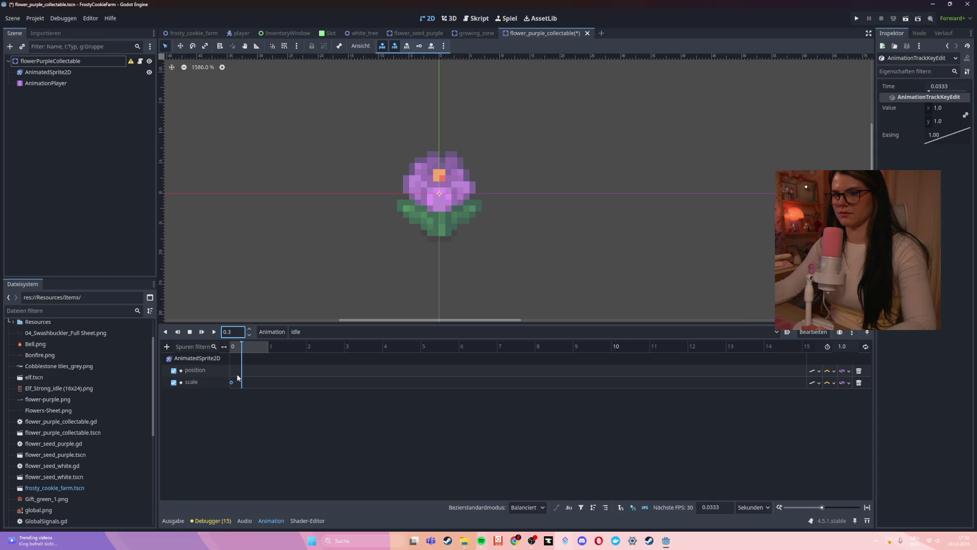
drag(264, 349, 268, 348)
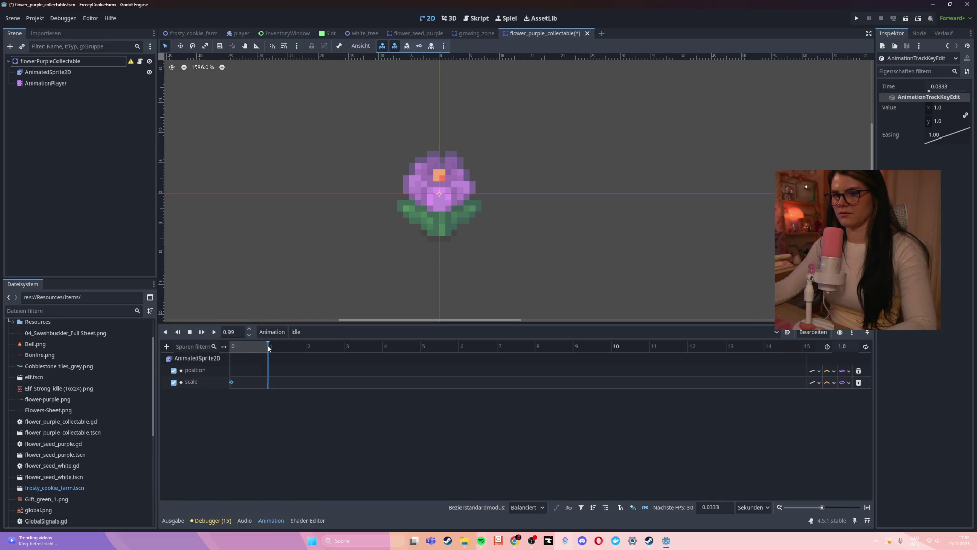
right_click(269, 382)
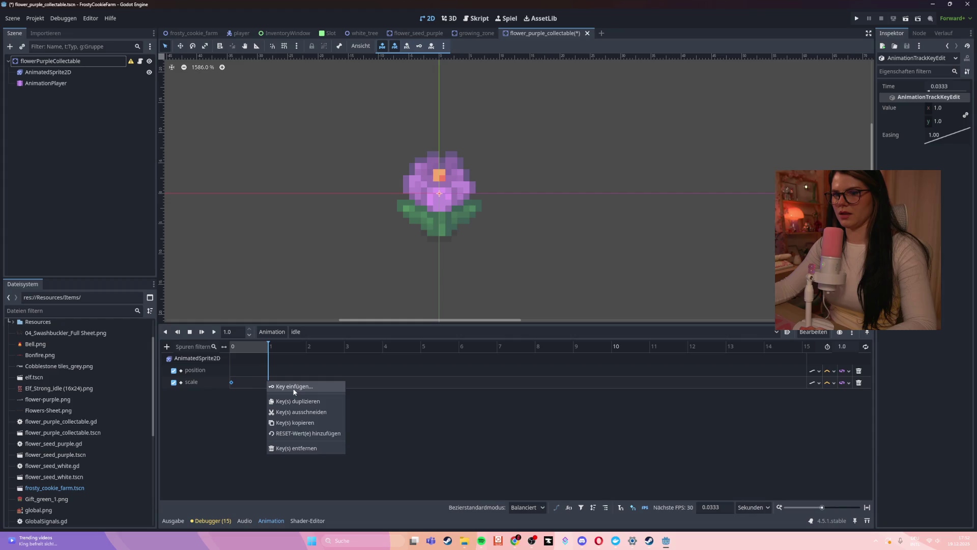
click(848, 349)
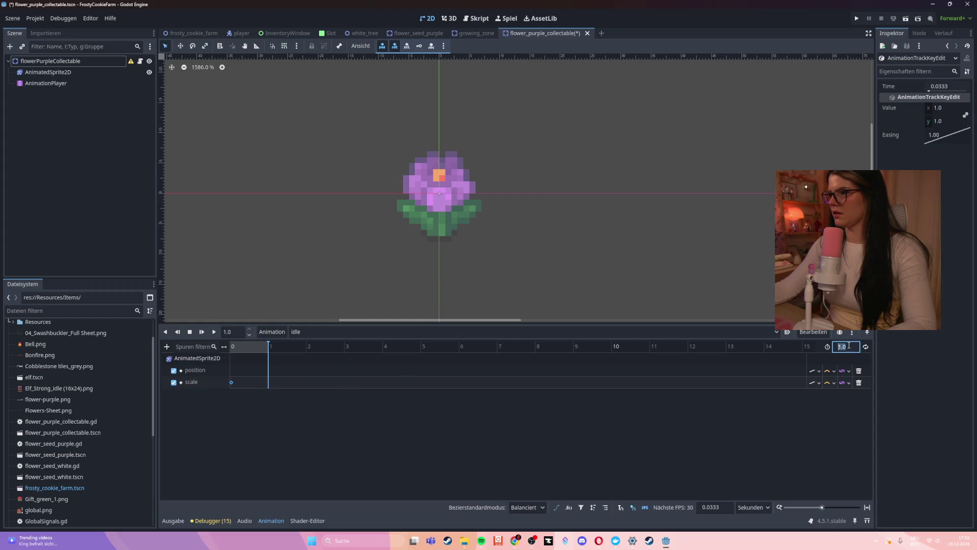
text(0.3)
key(Return)
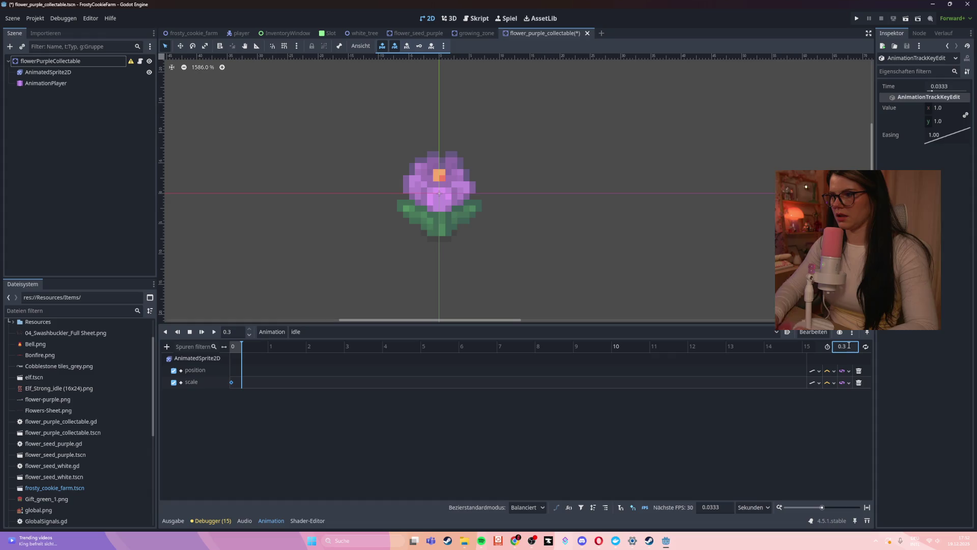
Step: Insert a second scale key and set its value to 0.6
right_click(251, 382)
click(264, 383)
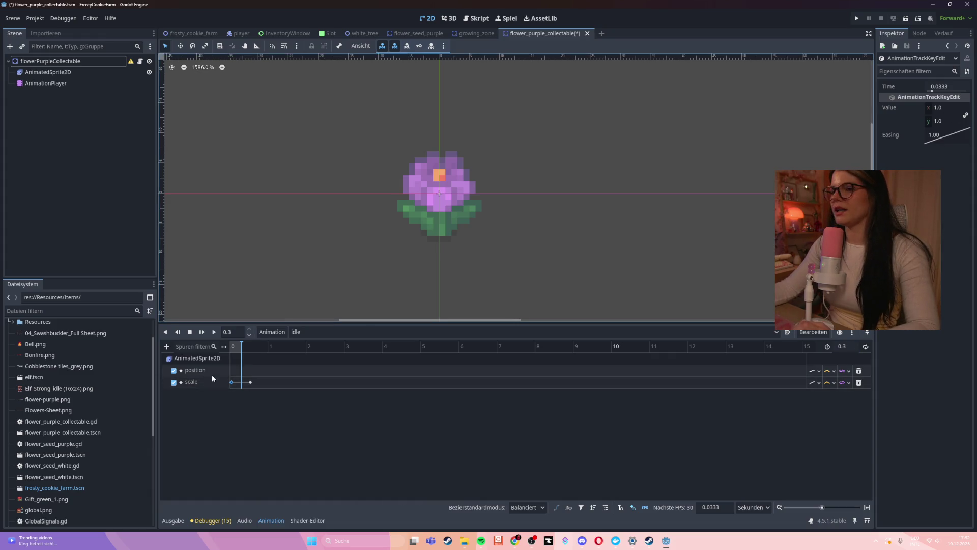
click(250, 382)
click(942, 108)
text(0.7)
key(Return)
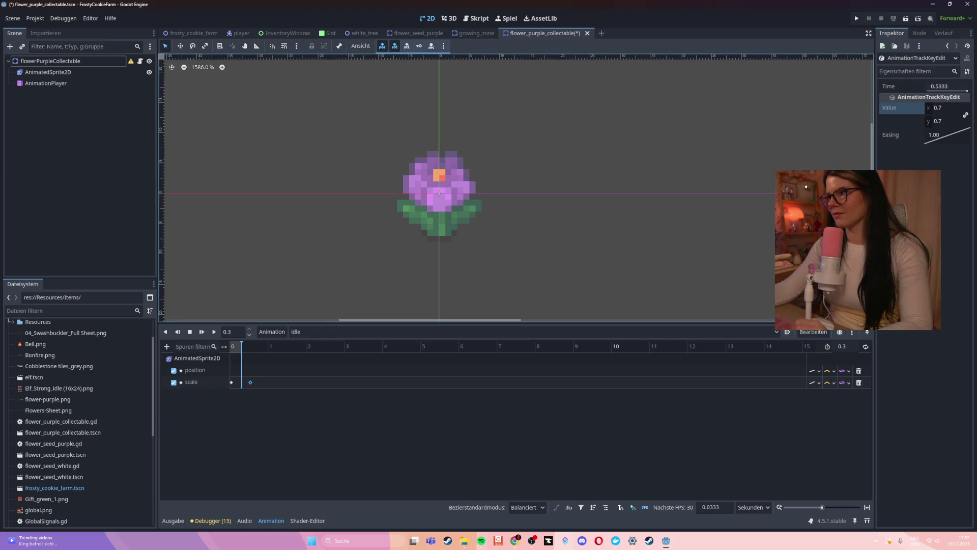
key(BackSpace)
text(6)
key(Return)
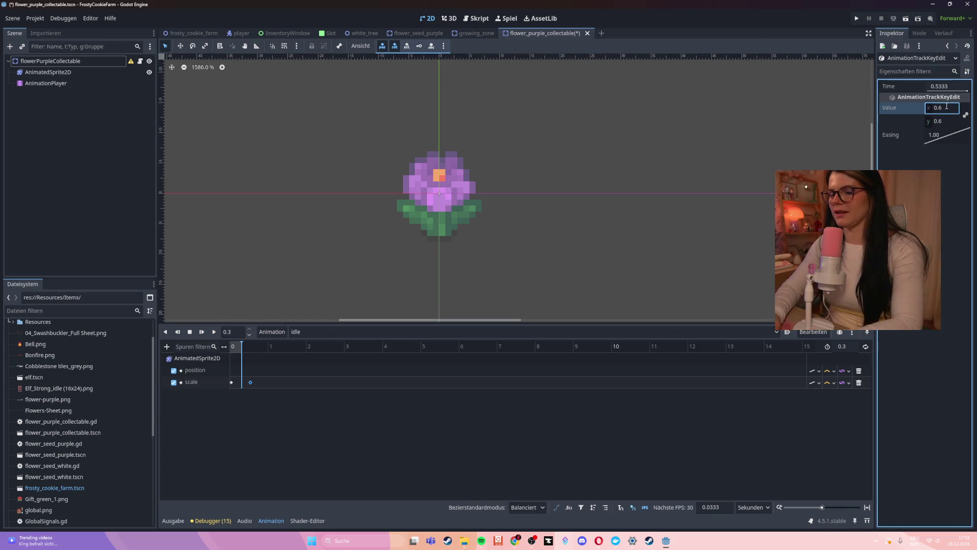
click(236, 447)
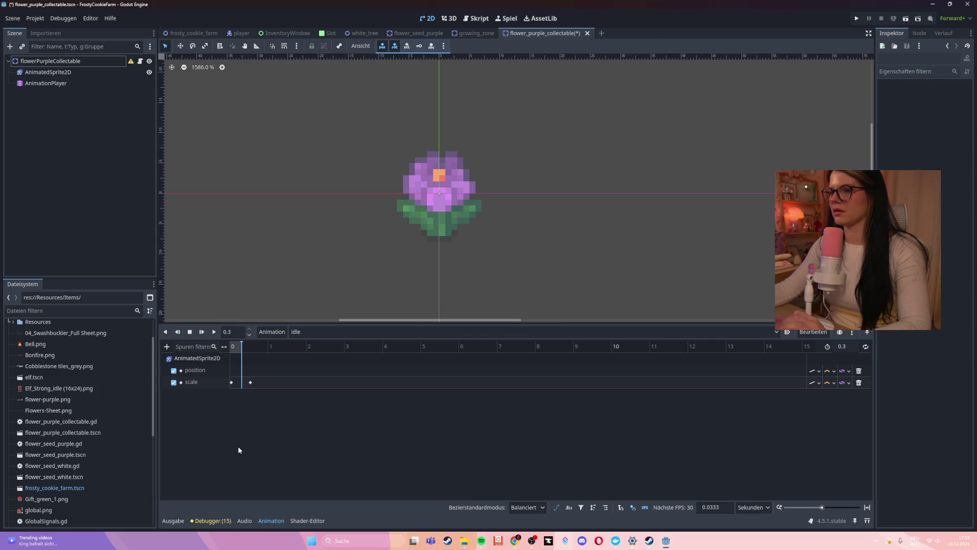
Step: Set the first scale key to 0.7 and the second scale key to 0.5
click(231, 382)
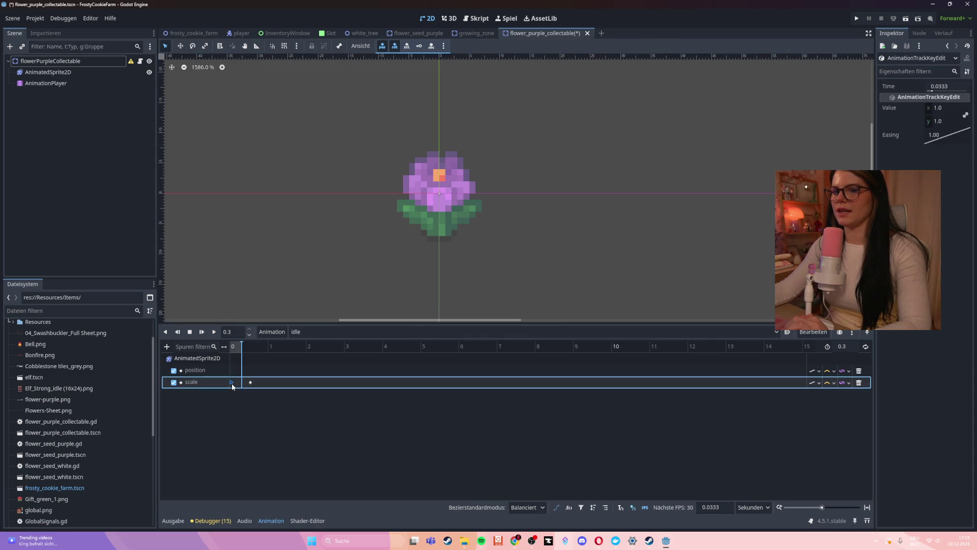
click(939, 109)
text(0.7)
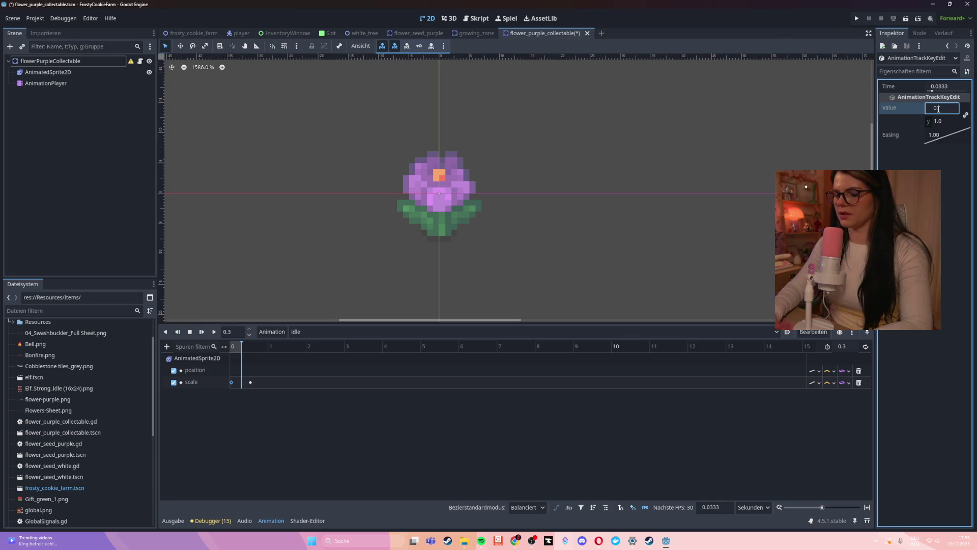
key(Return)
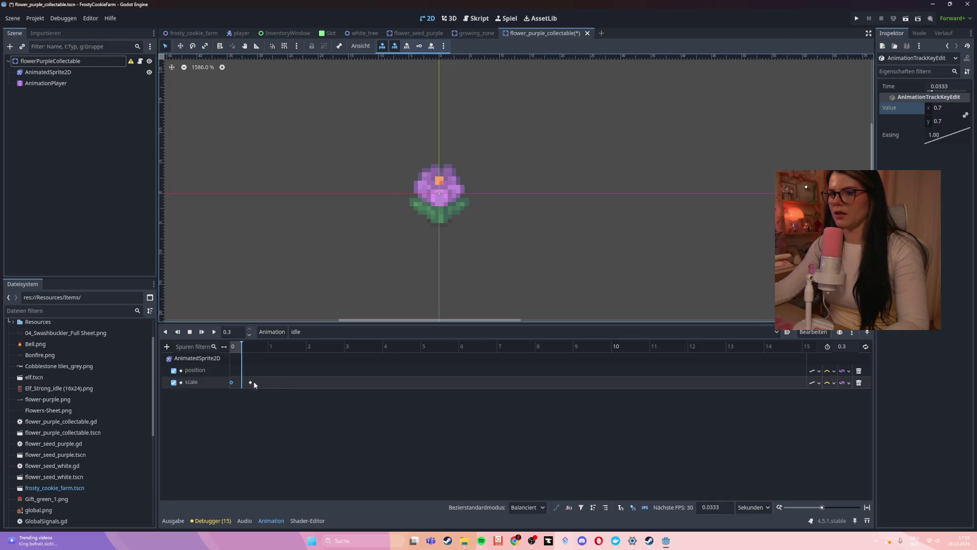
click(250, 382)
click(939, 108)
text(0.5)
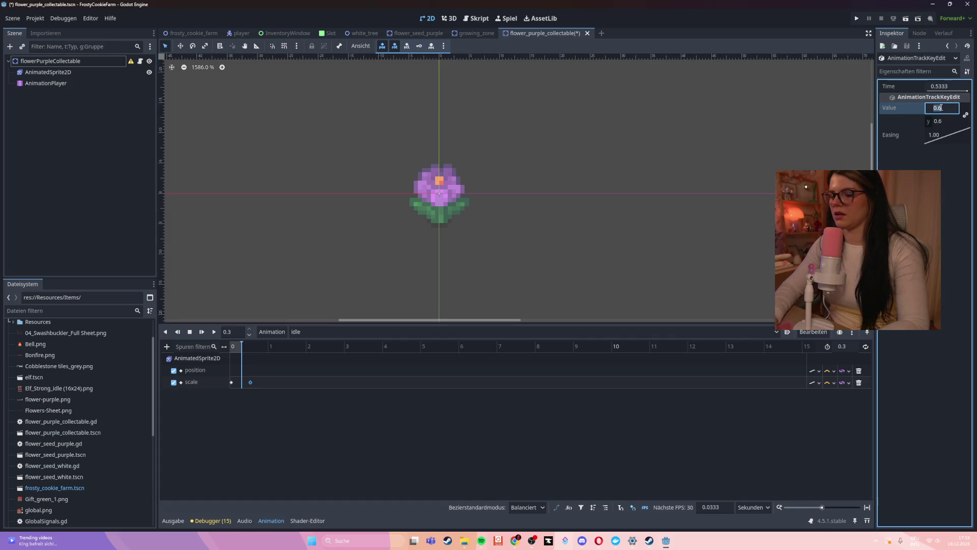
key(Return)
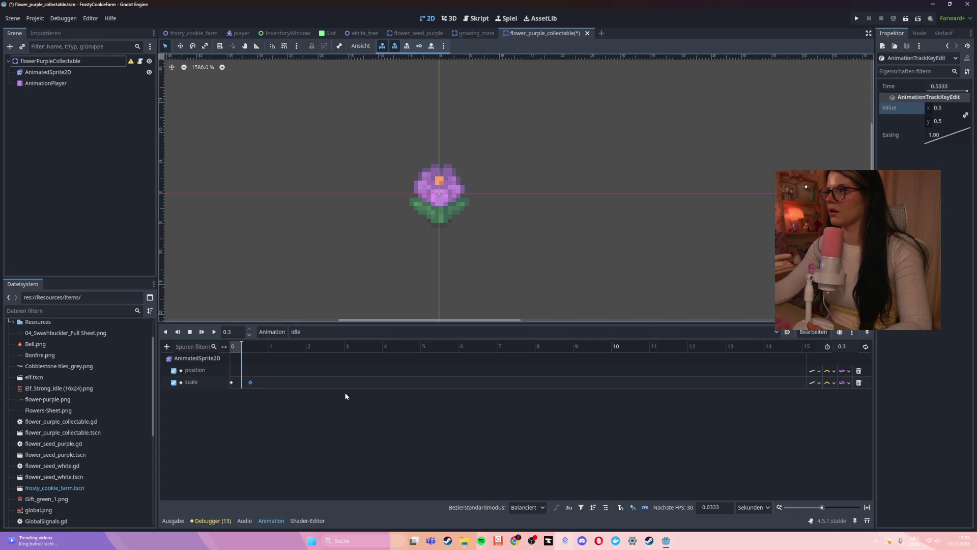
drag(243, 345, 221, 347)
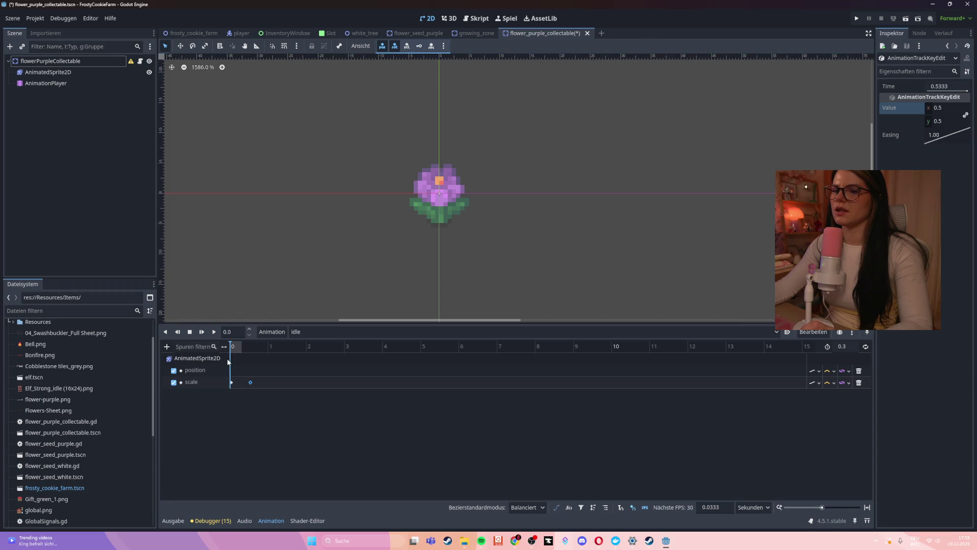
click(231, 382)
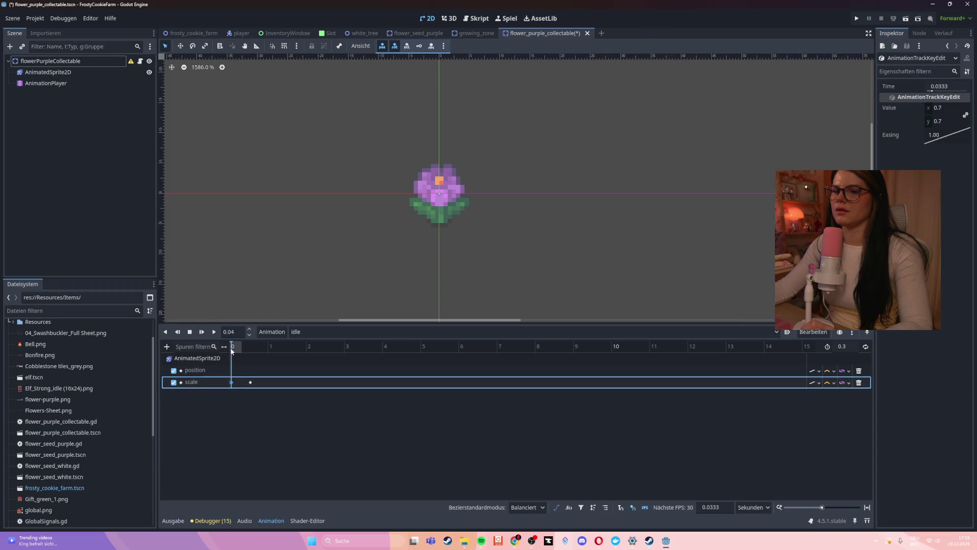
click(235, 371)
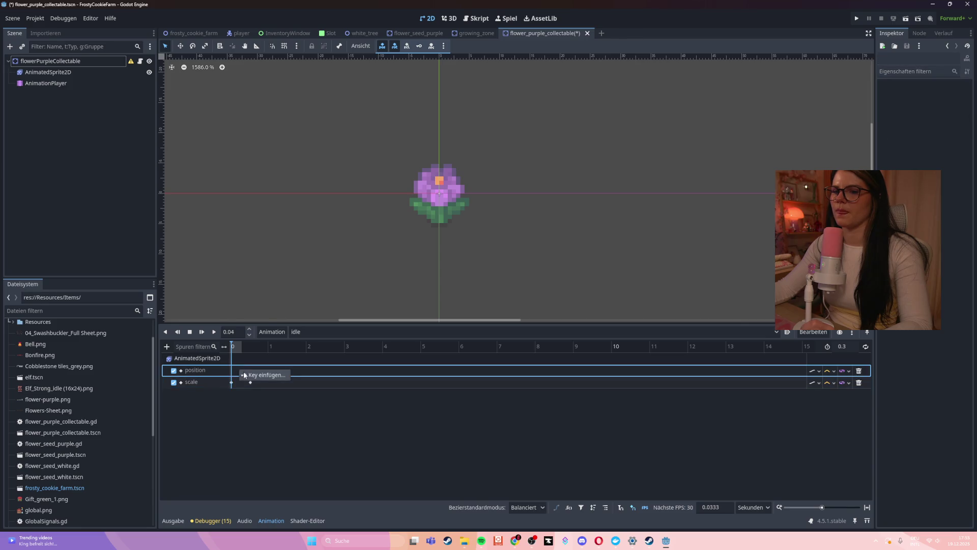
Step: Place position keys at 0 s and 0.3 s, and move the last scale key to 0.3 s
mouse_move(239, 372)
mouse_down()
mouse_move(232, 363)
mouse_move(245, 346)
mouse_up()
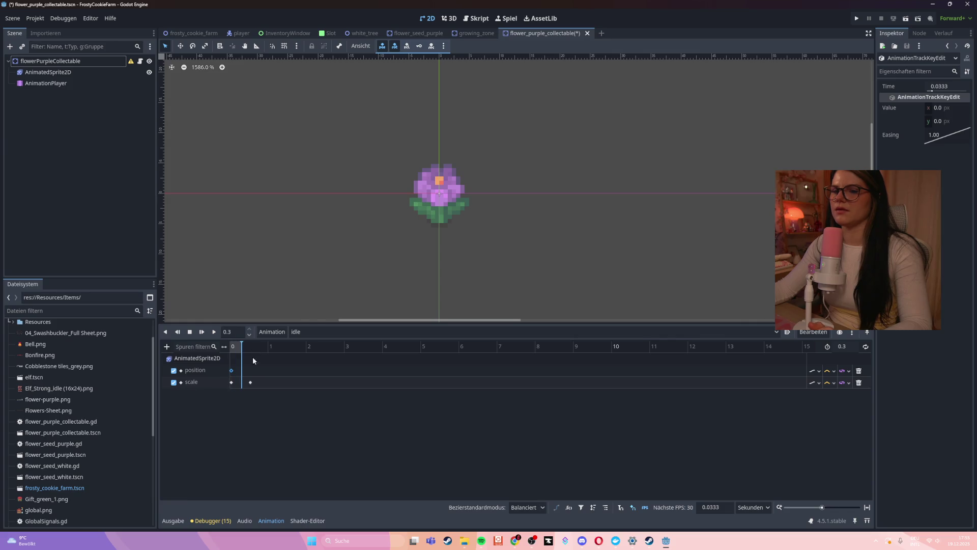
click(250, 382)
right_click(248, 370)
click(256, 374)
drag(250, 383, 241, 383)
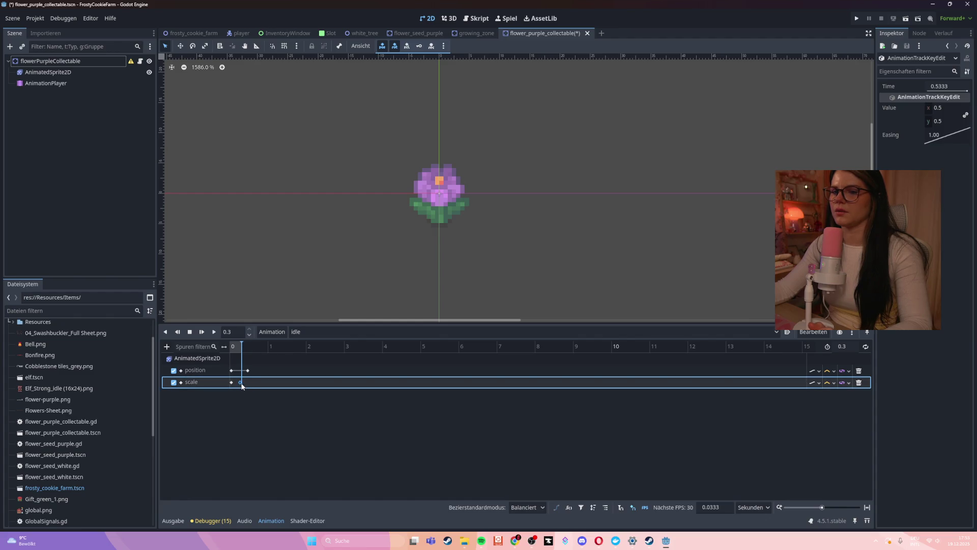
Step: Set the 0.3 s position key's y to -2 px and preview the bounce
click(247, 371)
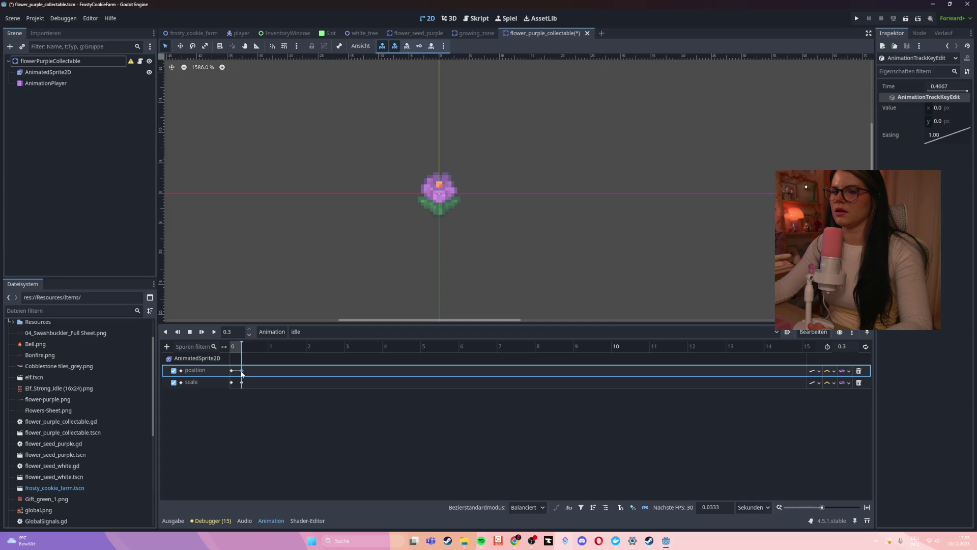
click(939, 107)
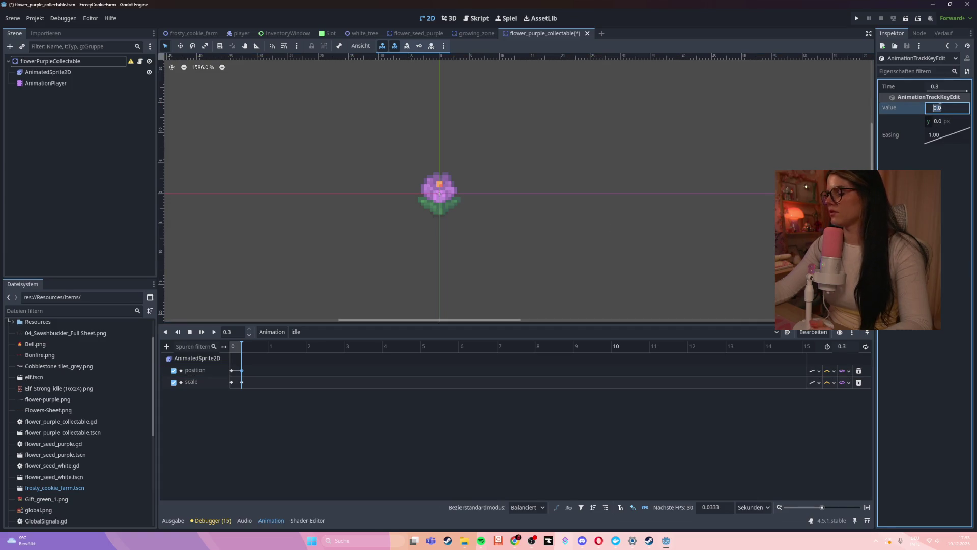
text(8)
key(Return)
key(ctrl+z)
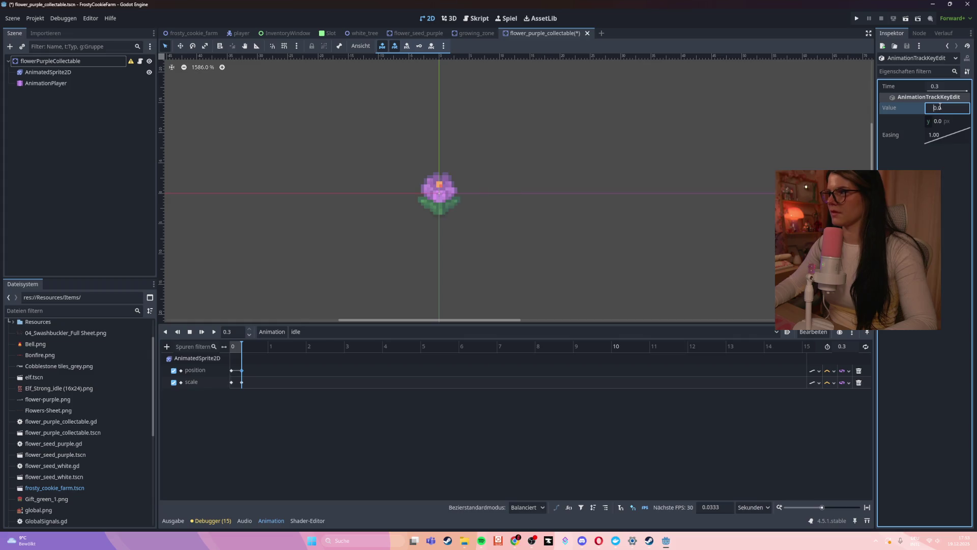
click(937, 121)
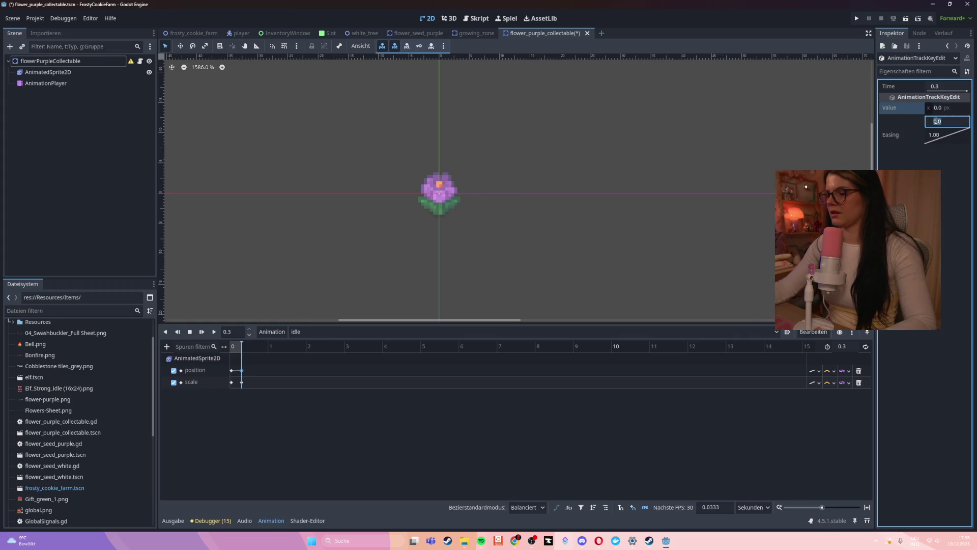
text(1)
key(Return)
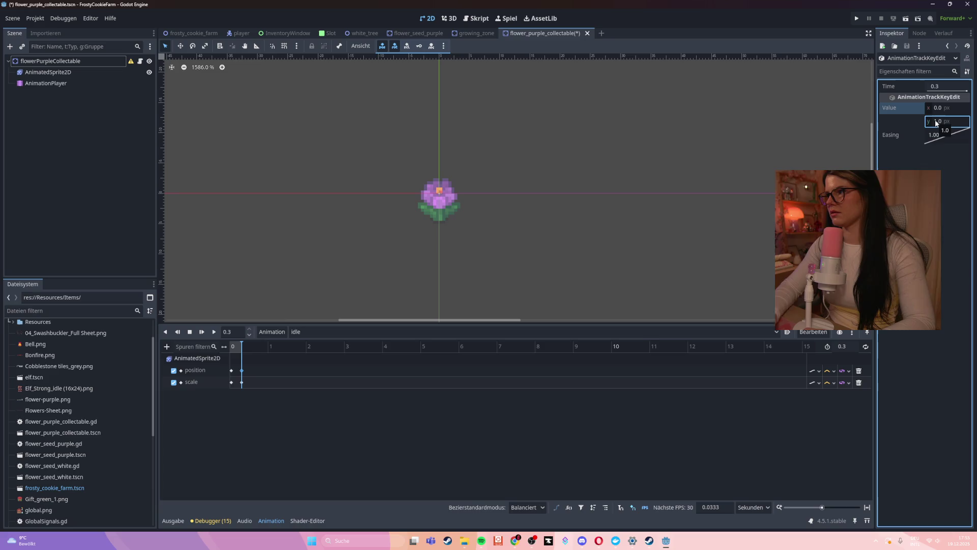
text(-2)
key(Return)
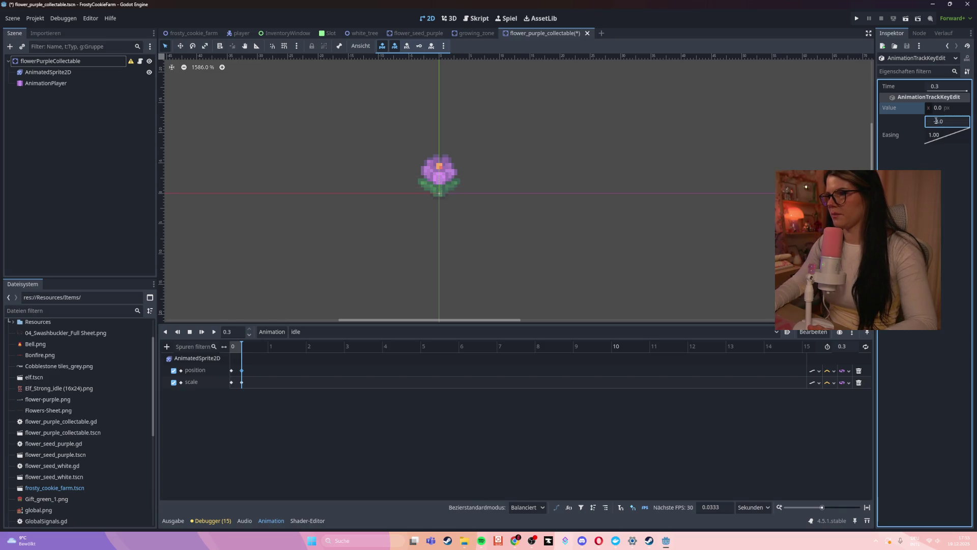
key(Return)
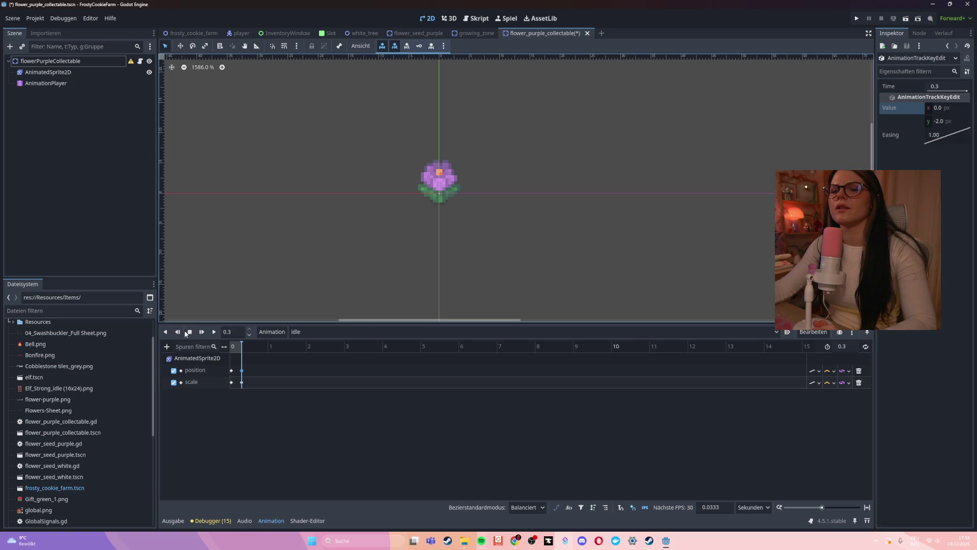
click(214, 333)
Step: Replay the idle animation several times to check the bounce
click(215, 333)
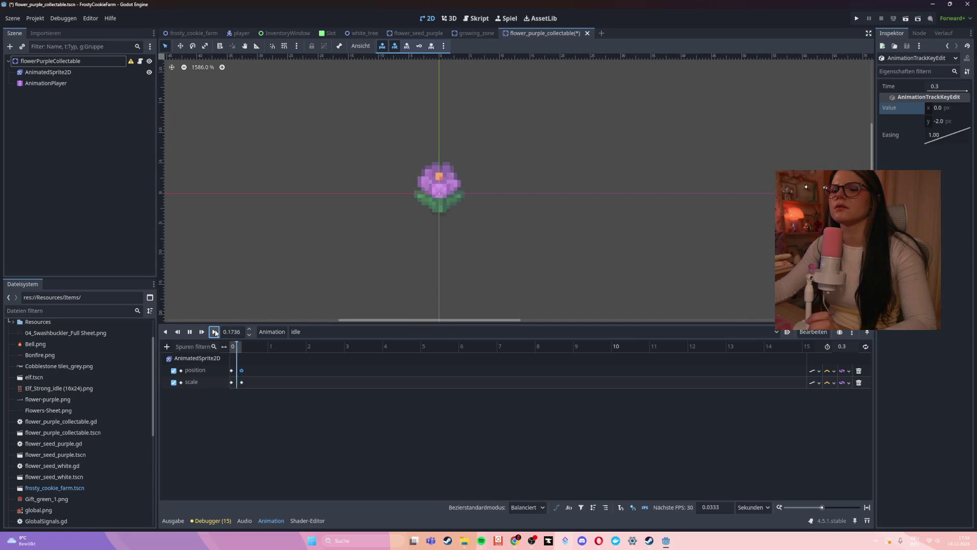
click(214, 333)
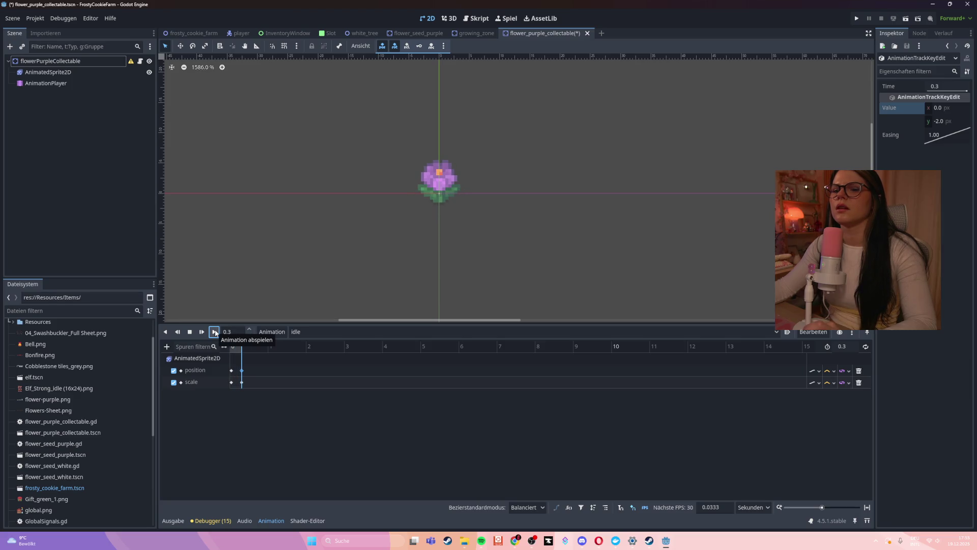
click(215, 333)
click(215, 333)
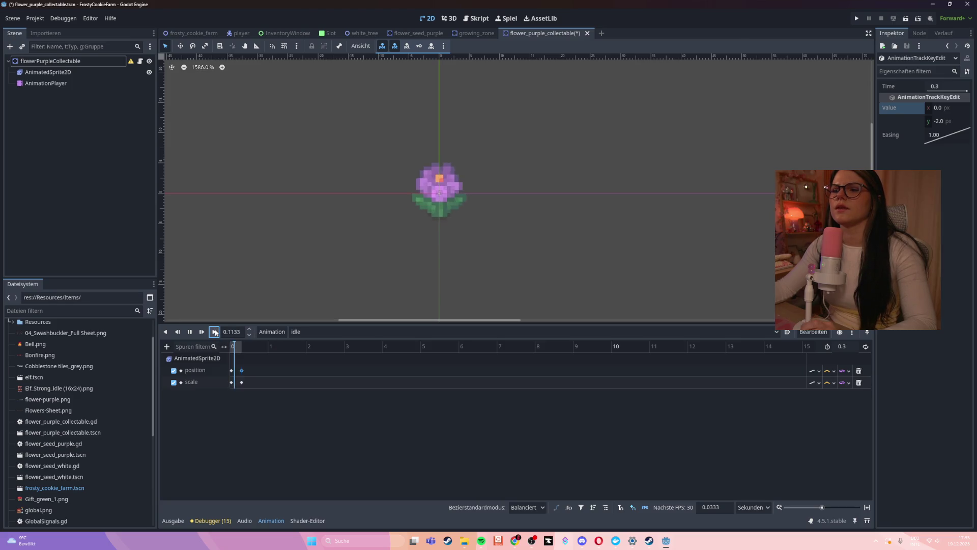
click(215, 333)
Step: Delete the scale track and preview the position-only animation
right_click(257, 387)
click(859, 383)
click(860, 383)
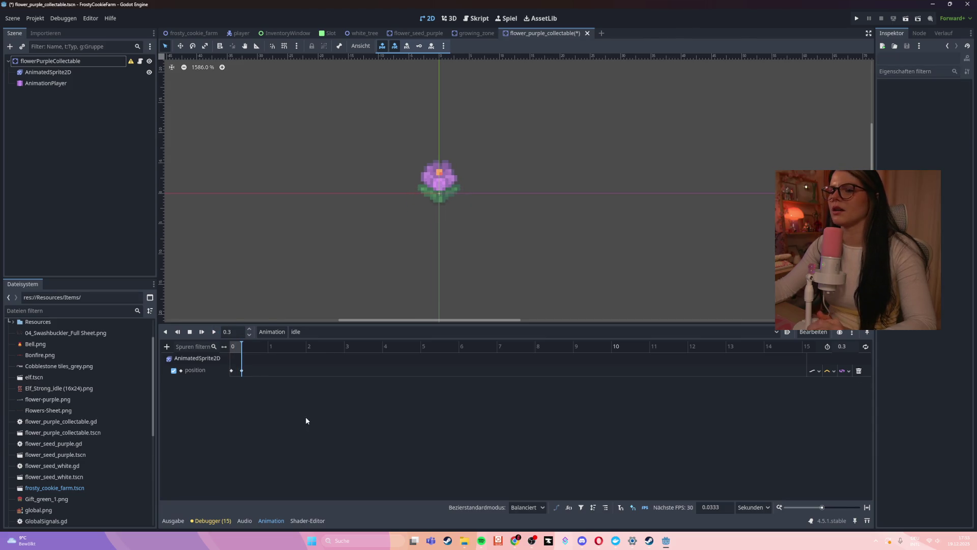
click(214, 333)
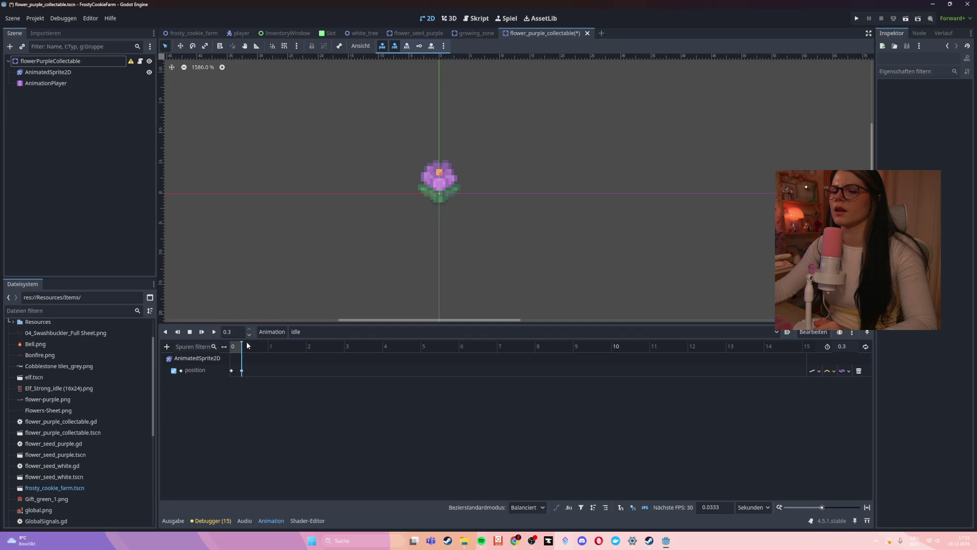
Step: Insert a third position key with y set to 0 and preview the animation
right_click(258, 371)
click(275, 376)
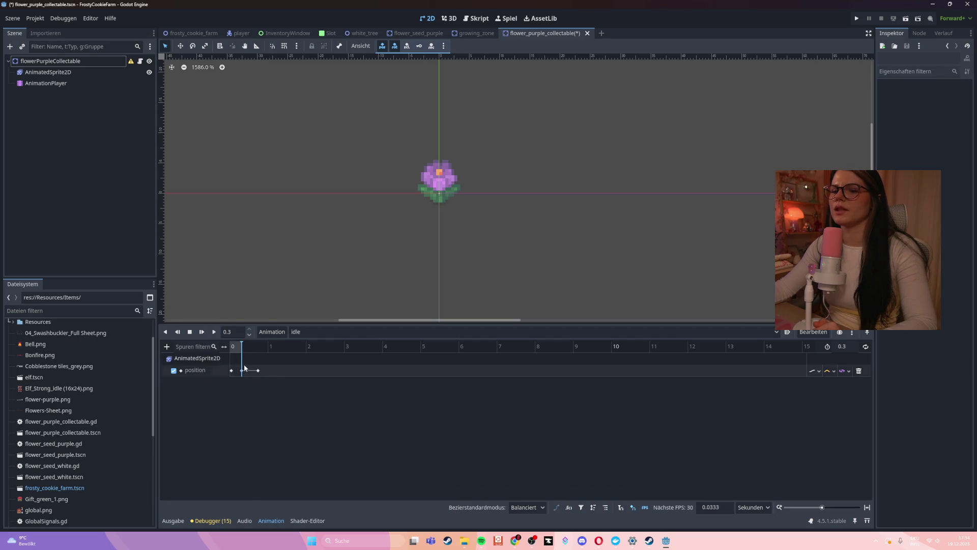
click(259, 371)
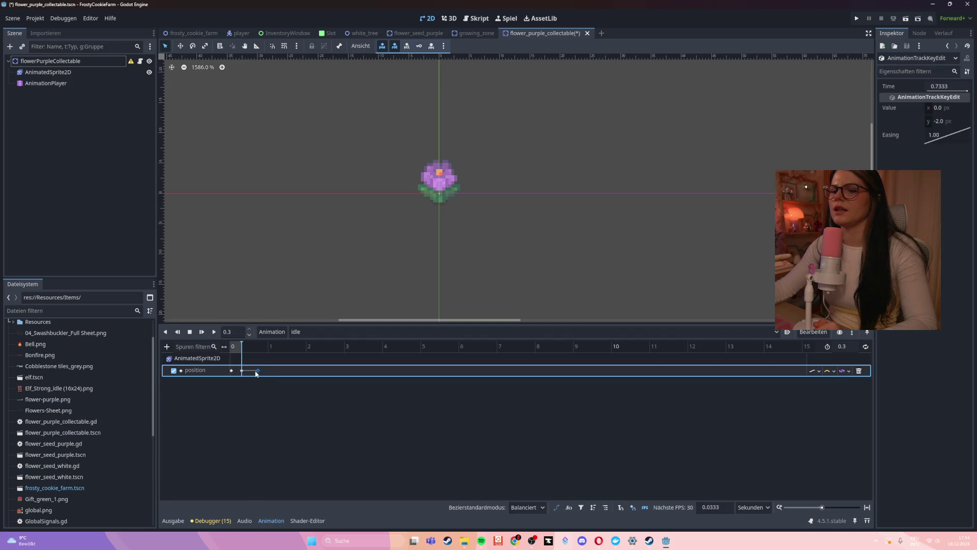
click(243, 345)
click(242, 362)
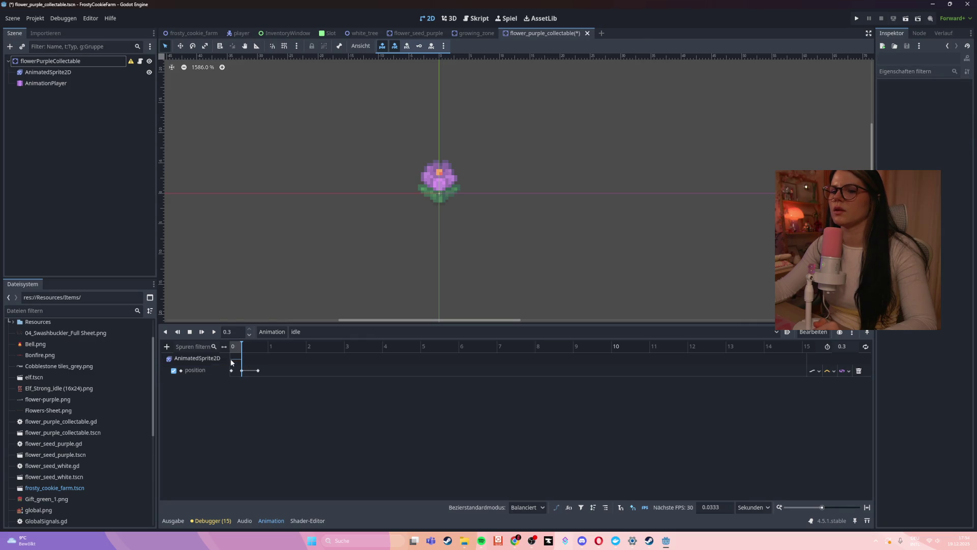
click(258, 370)
click(937, 122)
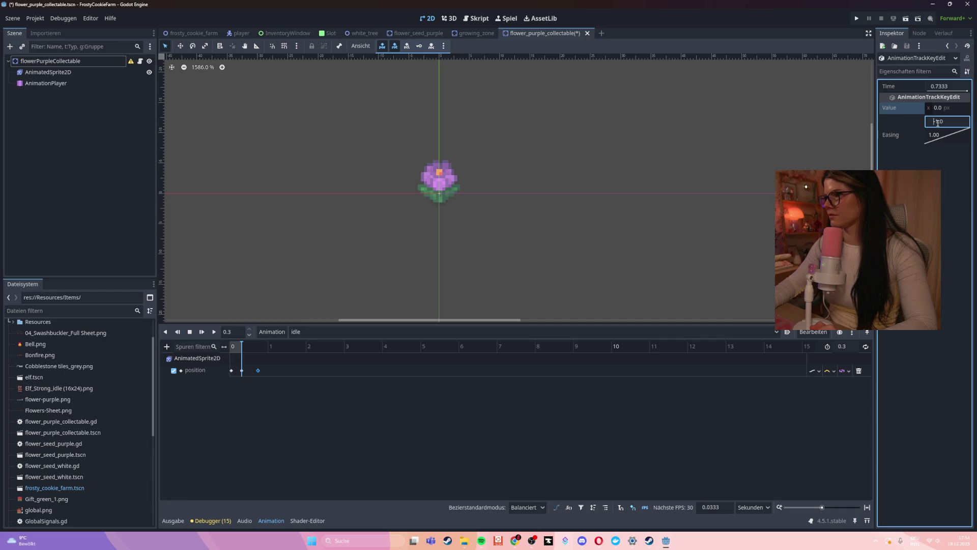
key(Return)
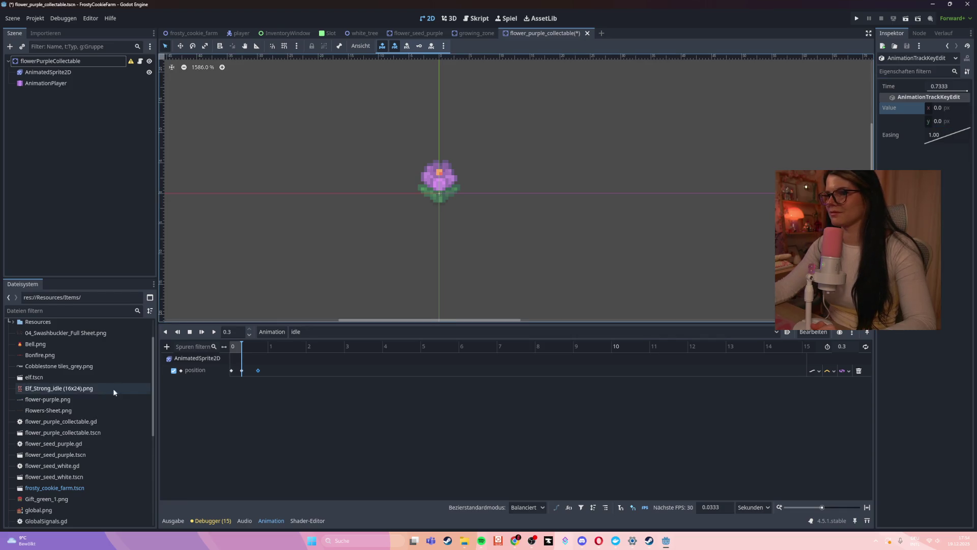
click(215, 332)
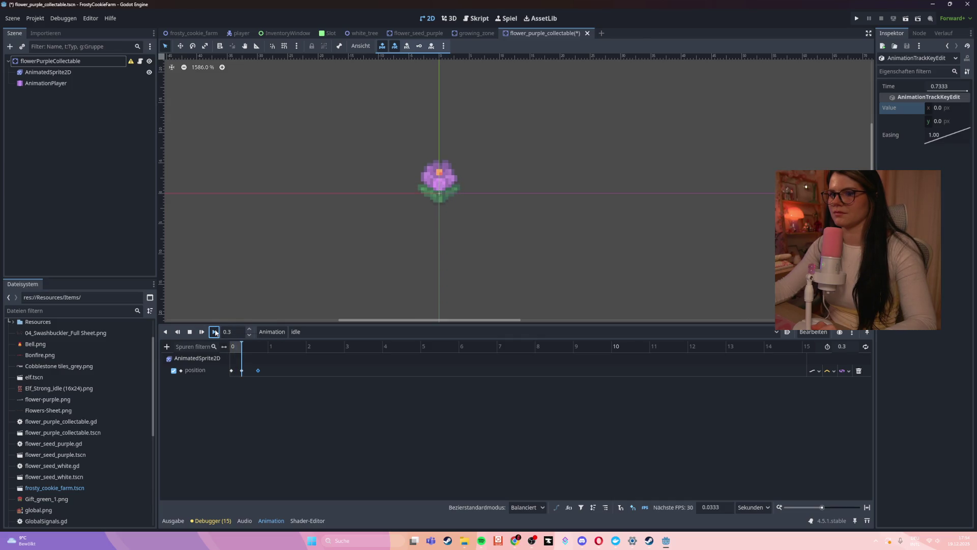
click(189, 332)
click(212, 334)
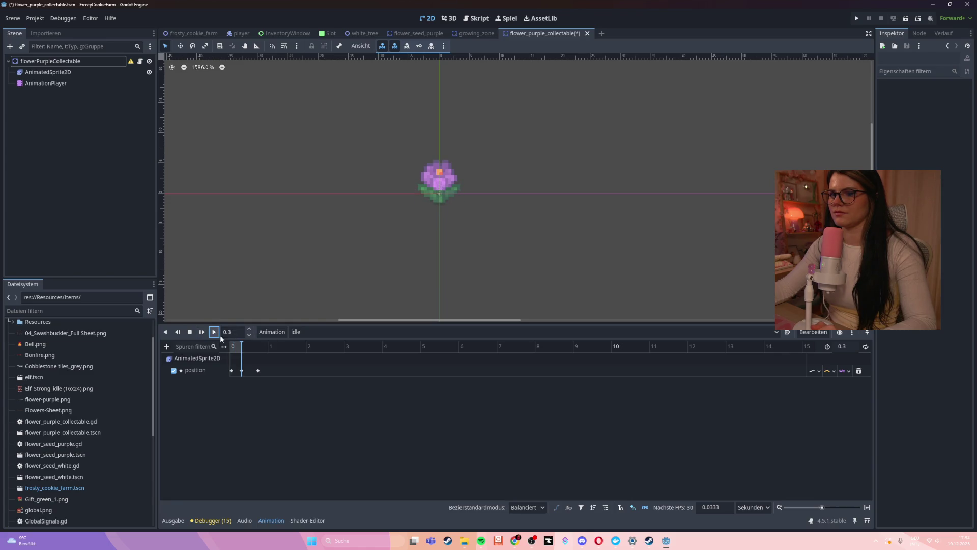
Step: Shift the last position key slightly earlier and scrub to check the bounce timing
double_click(258, 368)
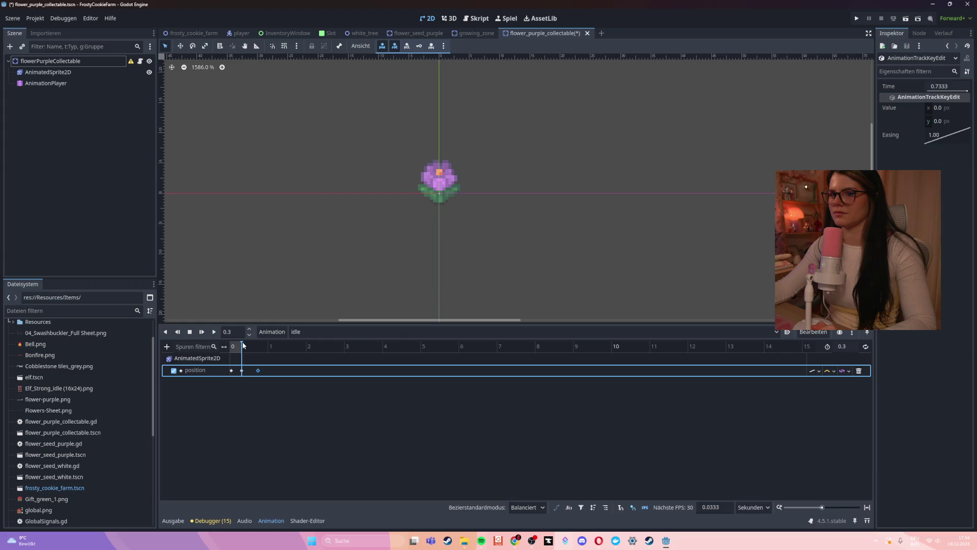
drag(261, 372, 251, 374)
click(257, 403)
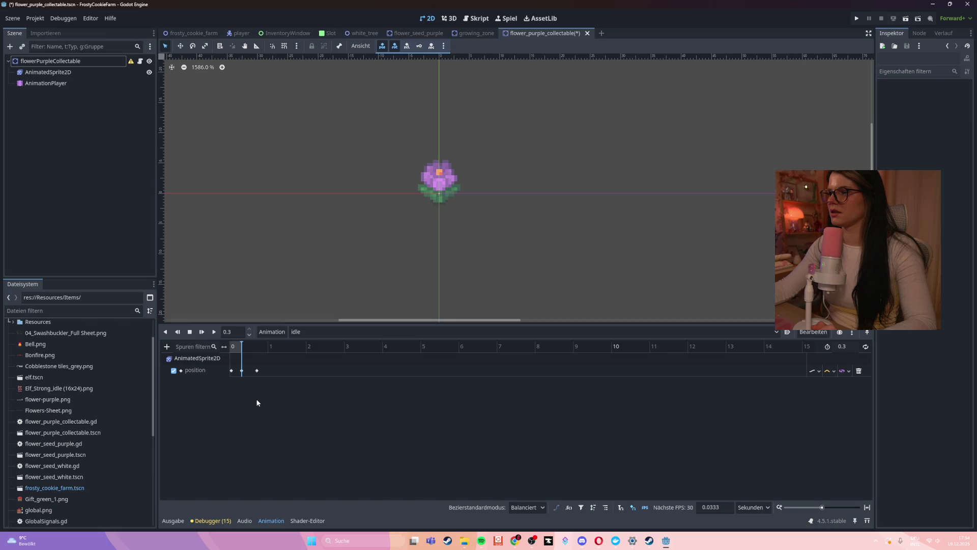
click(208, 367)
click(242, 344)
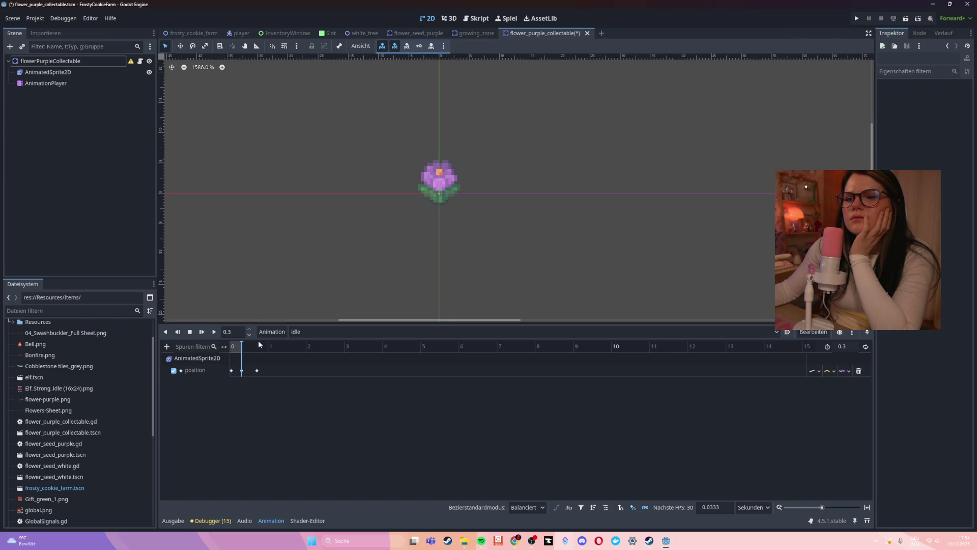
mouse_move(242, 346)
mouse_down()
mouse_move(232, 347)
mouse_move(241, 352)
mouse_up()
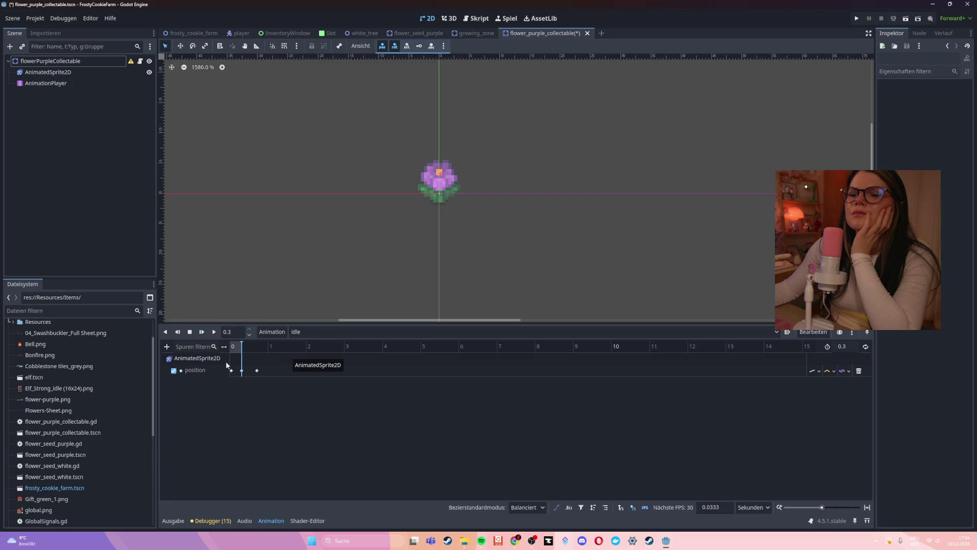
drag(255, 368, 252, 368)
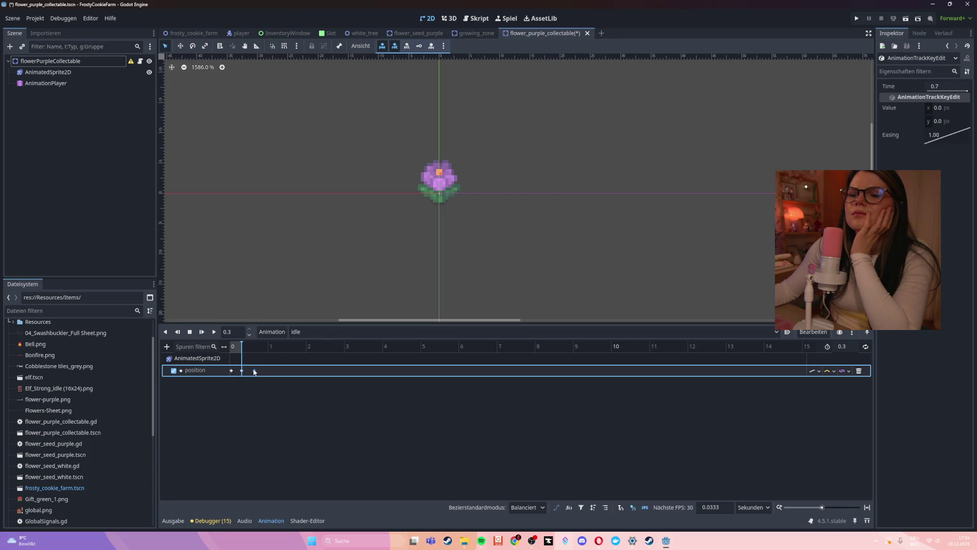
click(247, 381)
click(254, 370)
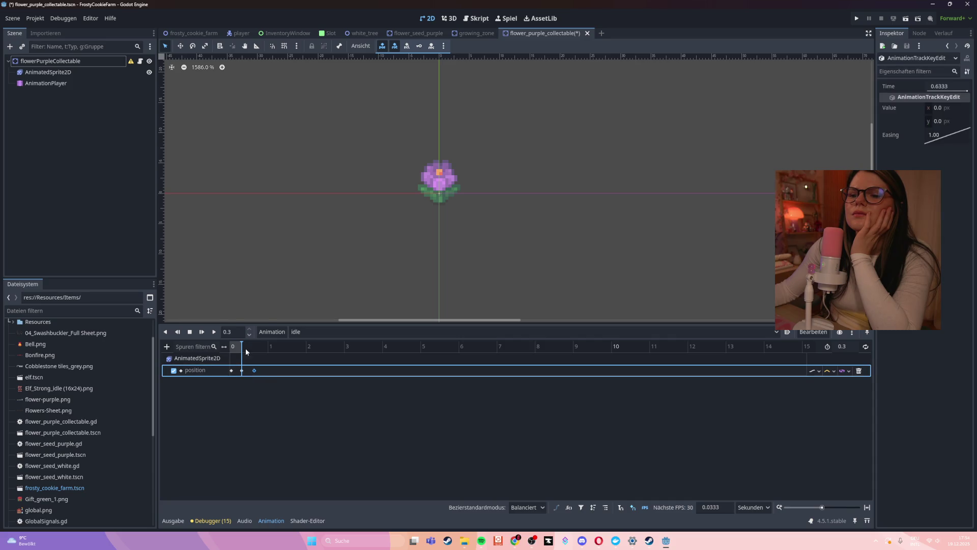
drag(241, 350, 282, 347)
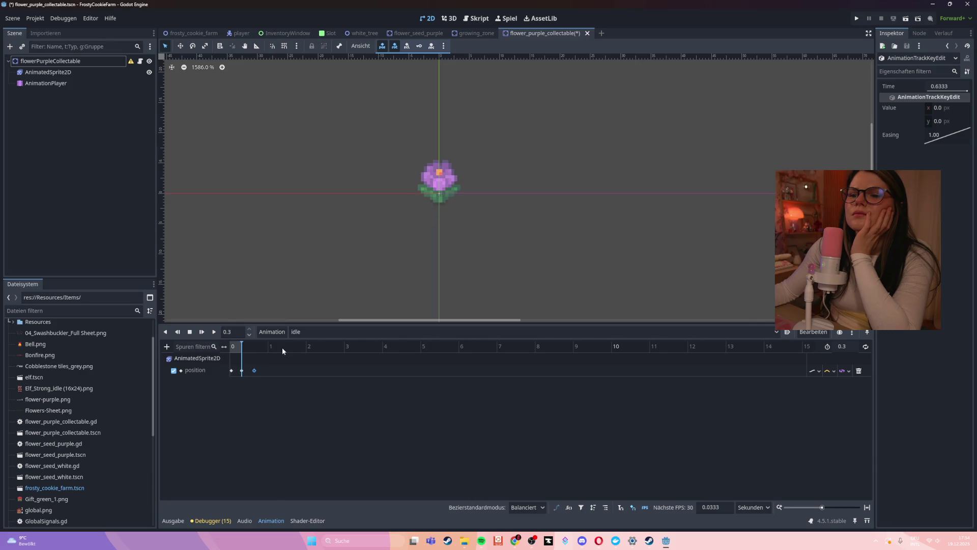
Step: Set the idle animation length to 1 second and preview the bounce through to 1.0
click(846, 347)
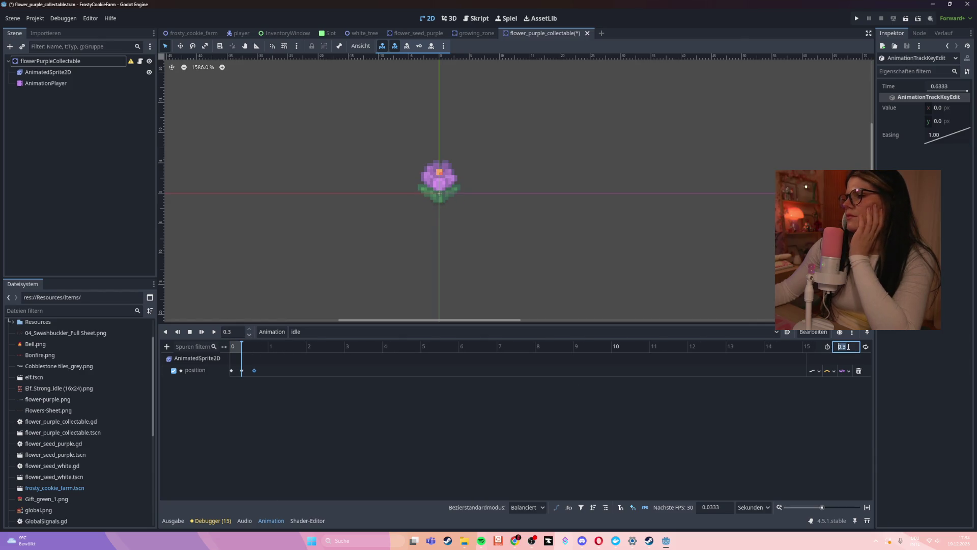
text(1)
key(Return)
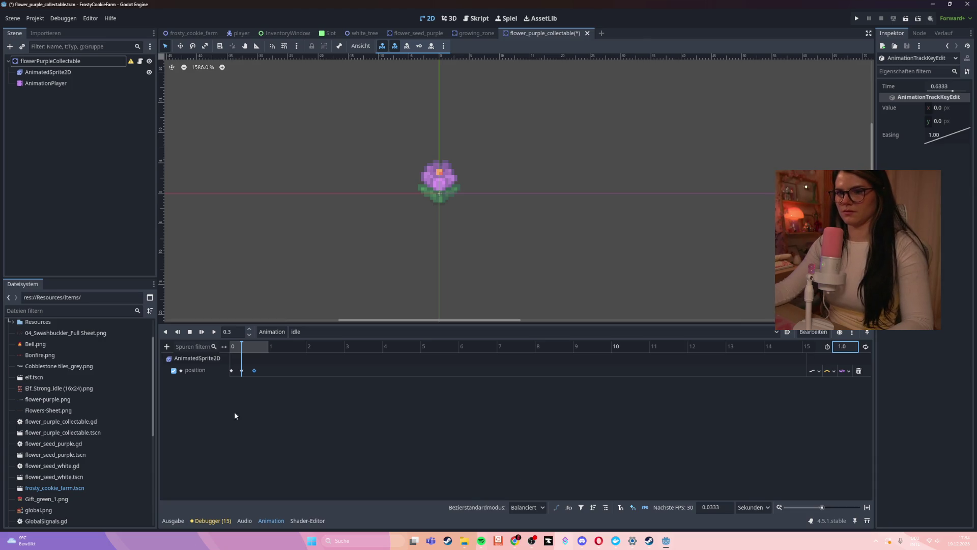
click(235, 404)
drag(245, 346, 273, 346)
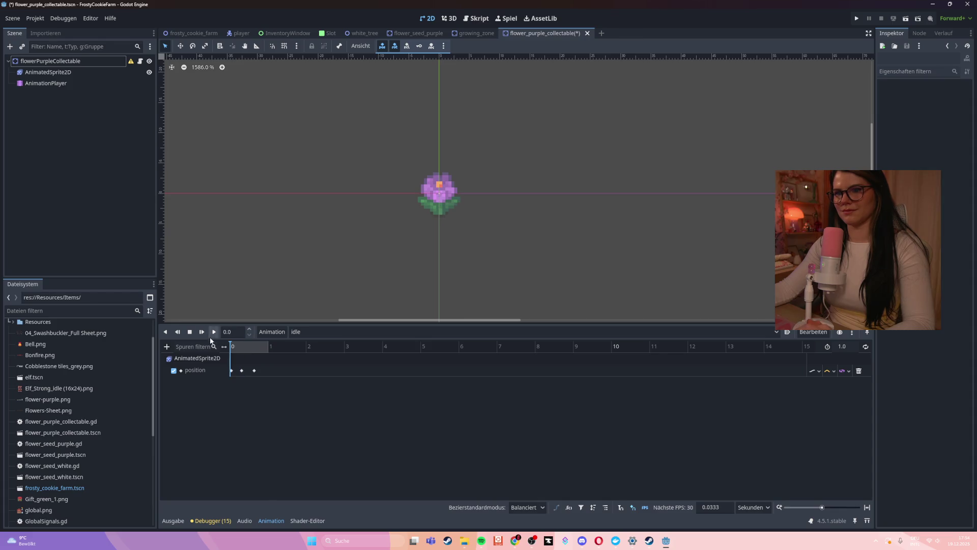
click(215, 335)
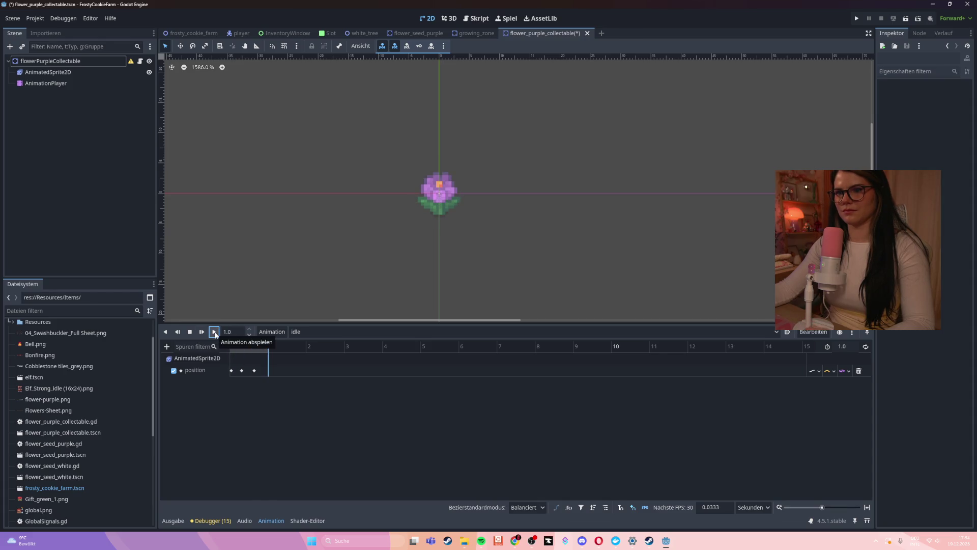
mouse_move(255, 371)
mouse_down()
mouse_move(267, 372)
mouse_move(256, 371)
mouse_up()
click(242, 372)
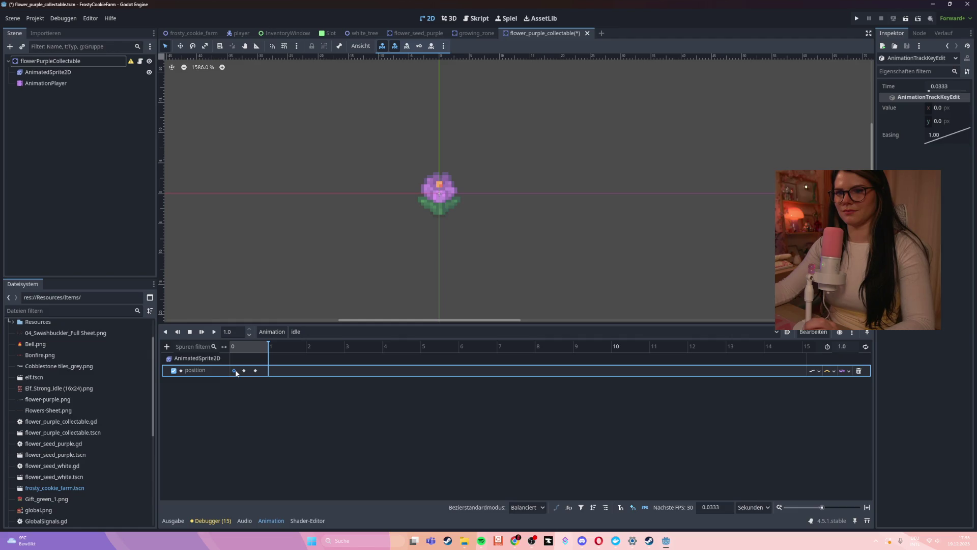
click(267, 346)
drag(267, 345, 227, 344)
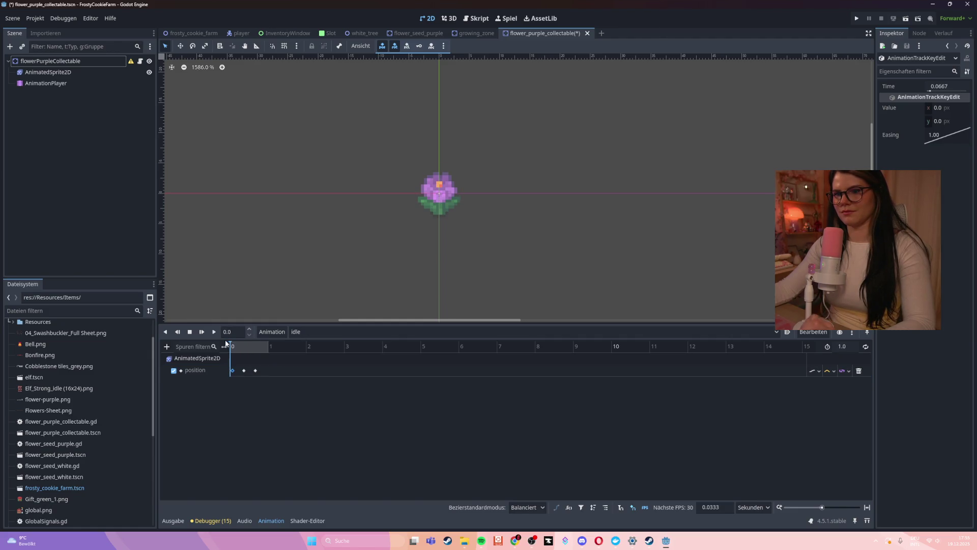
click(202, 331)
click(212, 334)
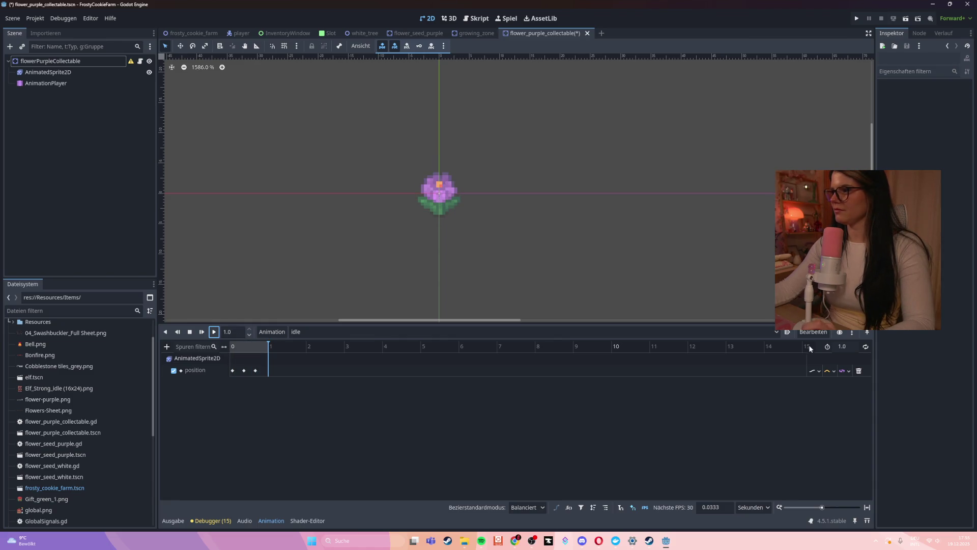
Step: Turn on Autoplay on Load for the idle animation and save the flower scene
click(787, 333)
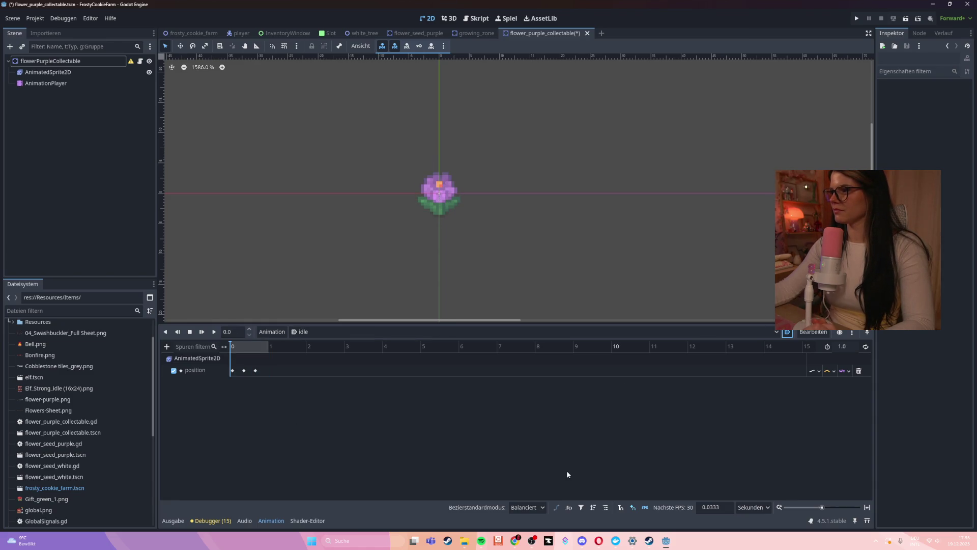
click(214, 332)
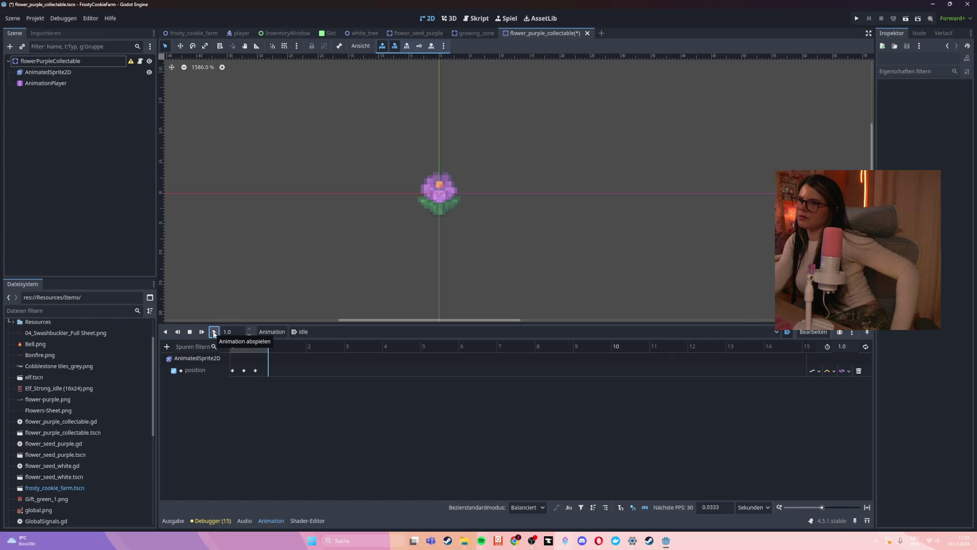
key(ctrl+s)
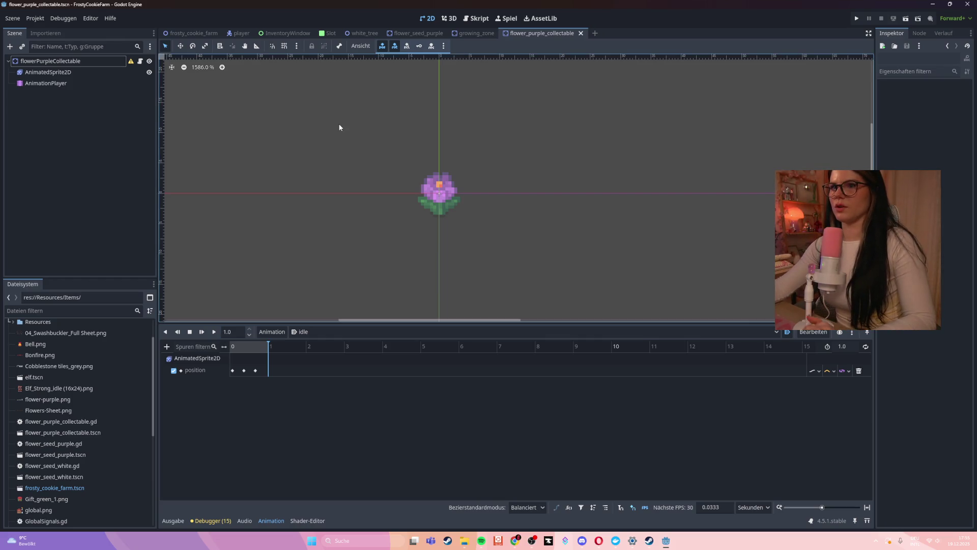
click(477, 19)
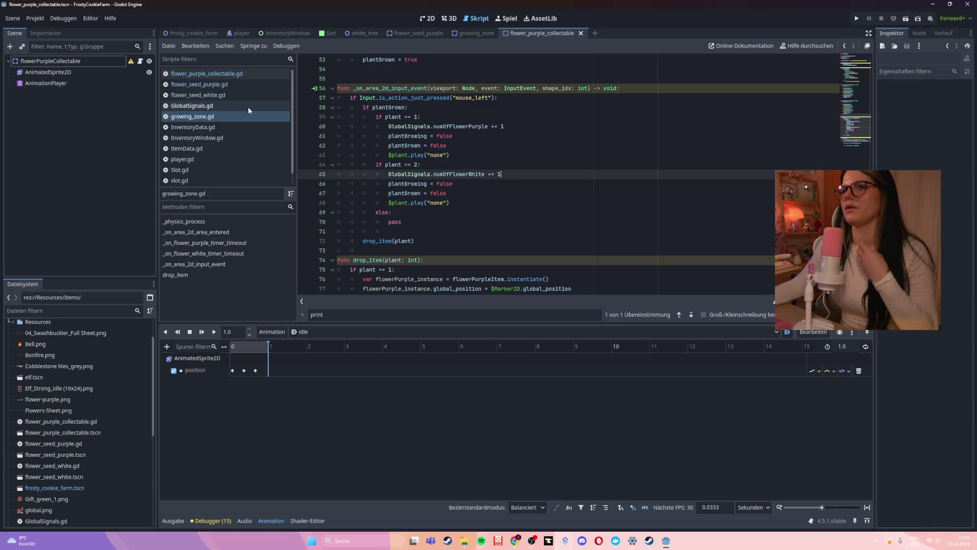
Step: In flower_purple_collectable.gd, delete the blank line and the print debug lines from dropItem
click(227, 76)
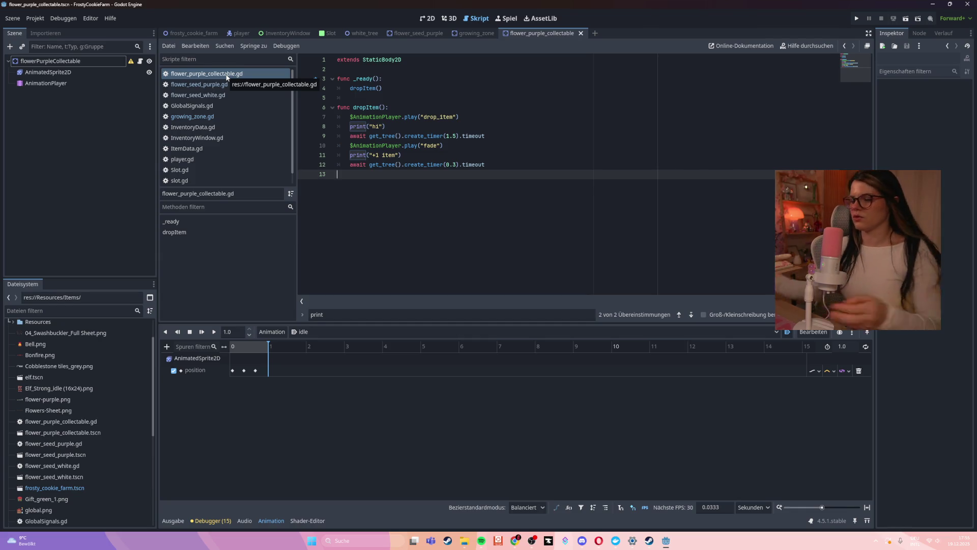
triple_click(401, 127)
key(BackSpace)
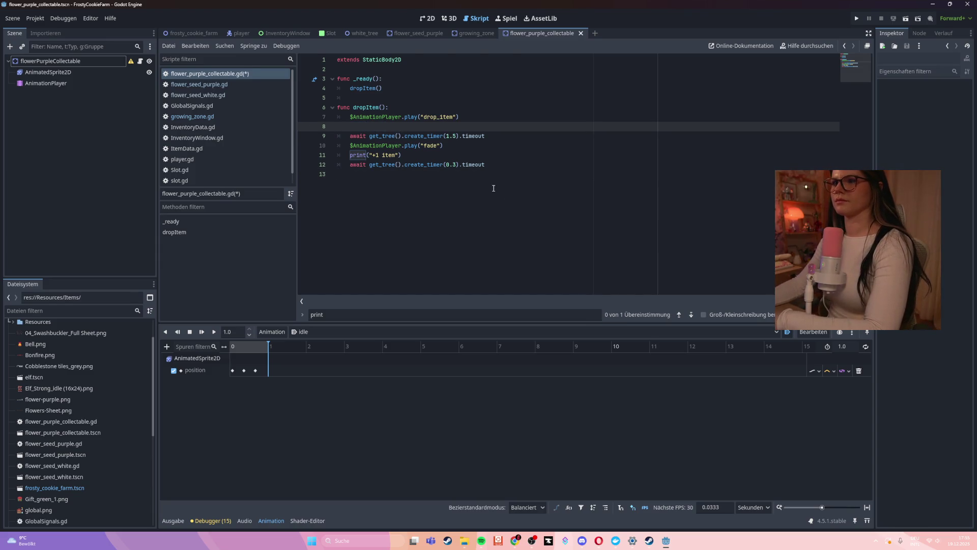
key(BackSpace)
drag(402, 146, 338, 146)
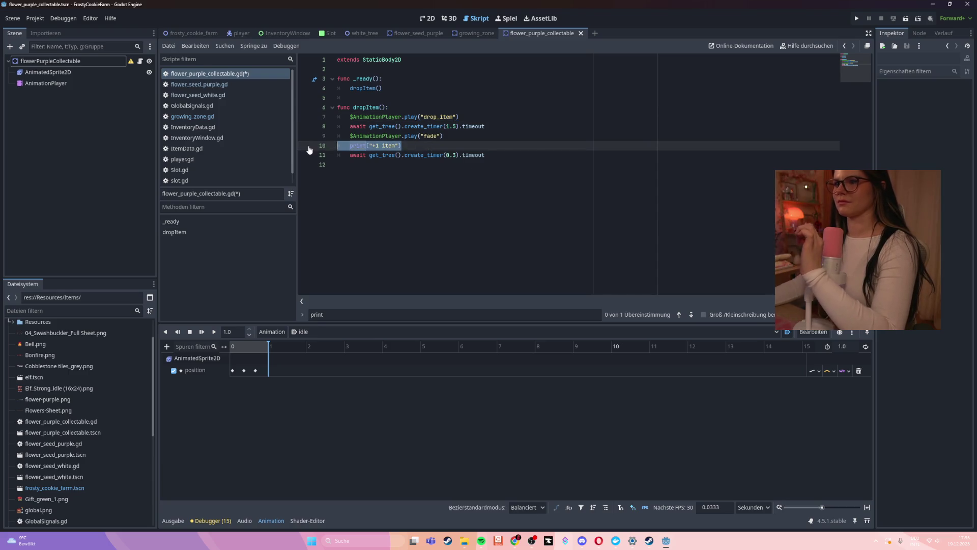
key(BackSpace)
key(BackSpace)
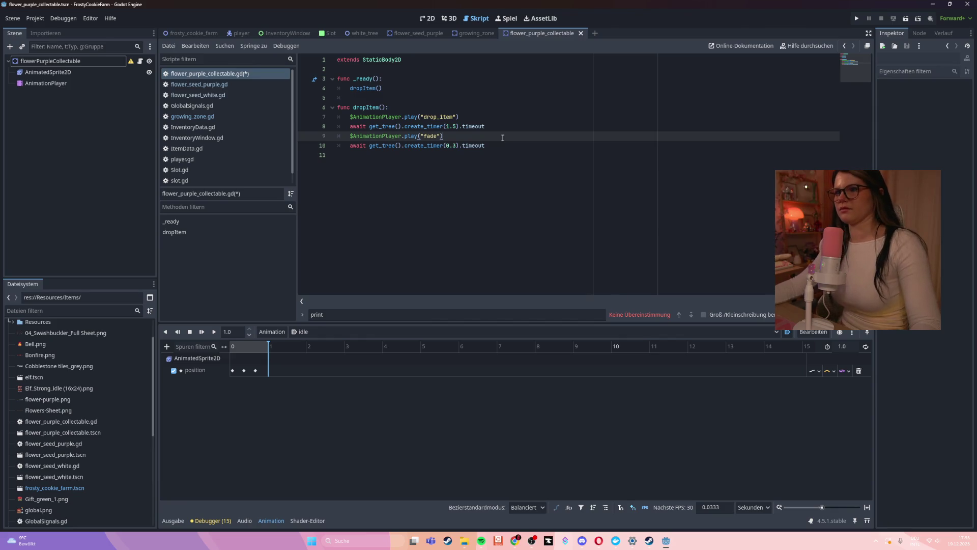
Step: Set the first timer to 0.5, change the second play call to "idle", and the next timer to 5.0
click(456, 127)
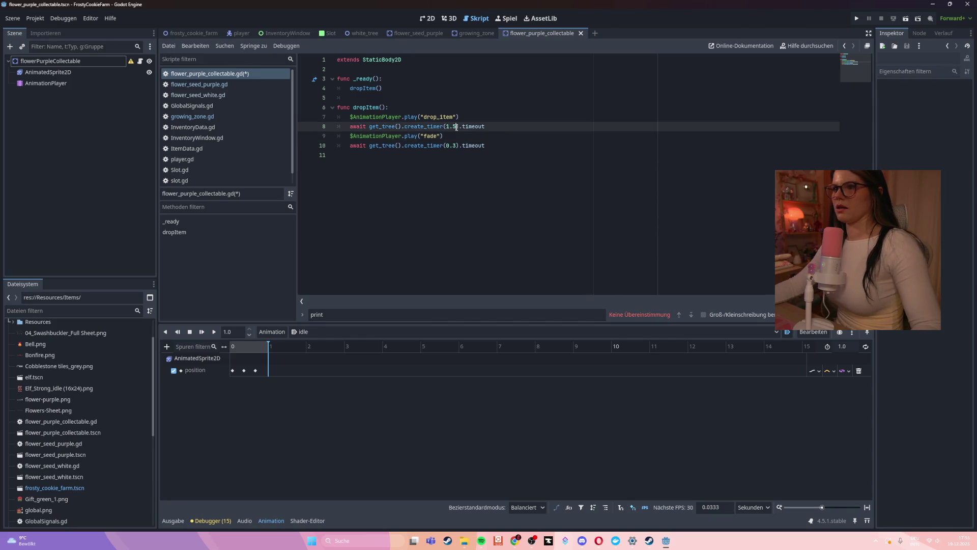
key(BackSpace)
key(BackSpace)
text(0.5)
click(439, 161)
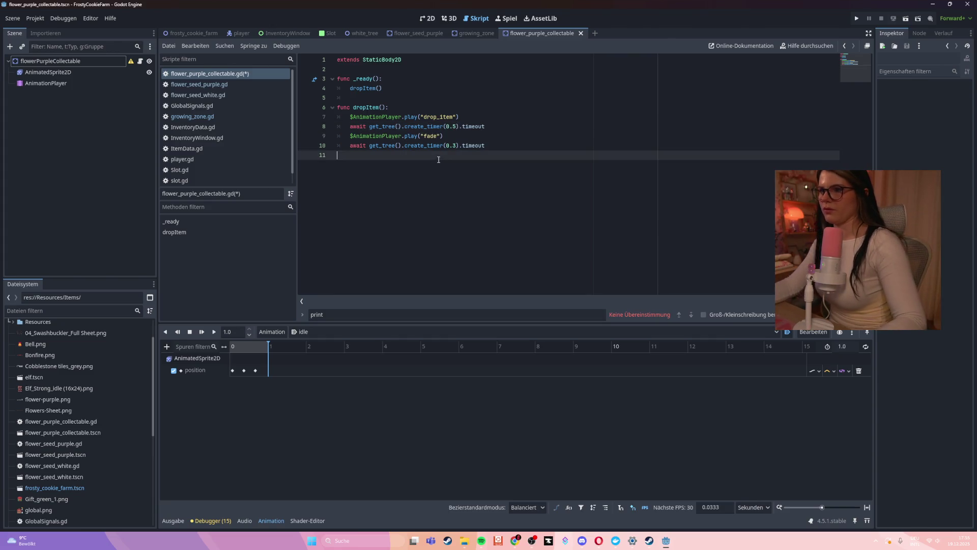
double_click(432, 136)
text(idle)
key(ctrl+s)
click(485, 145)
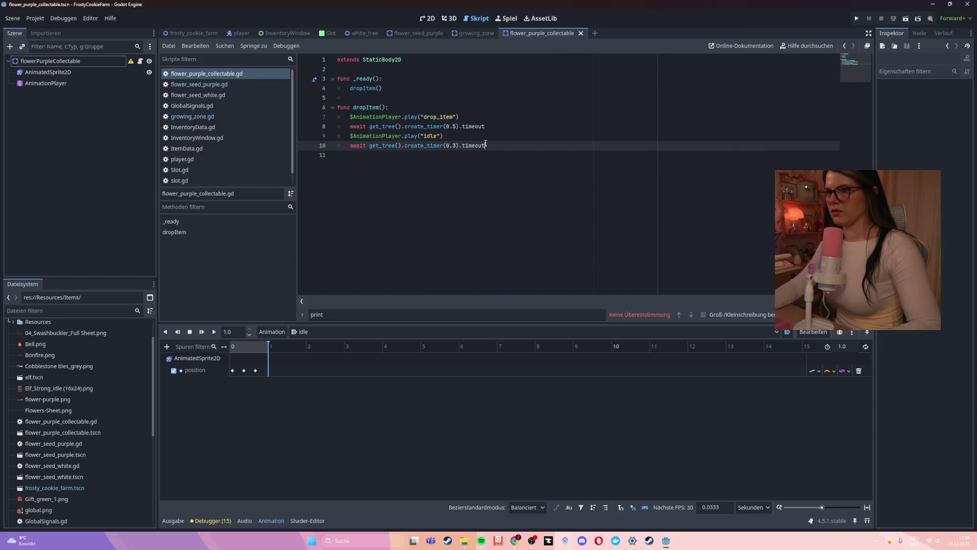
click(456, 145)
key(BackSpace)
key(BackSpace)
key(BackSpace)
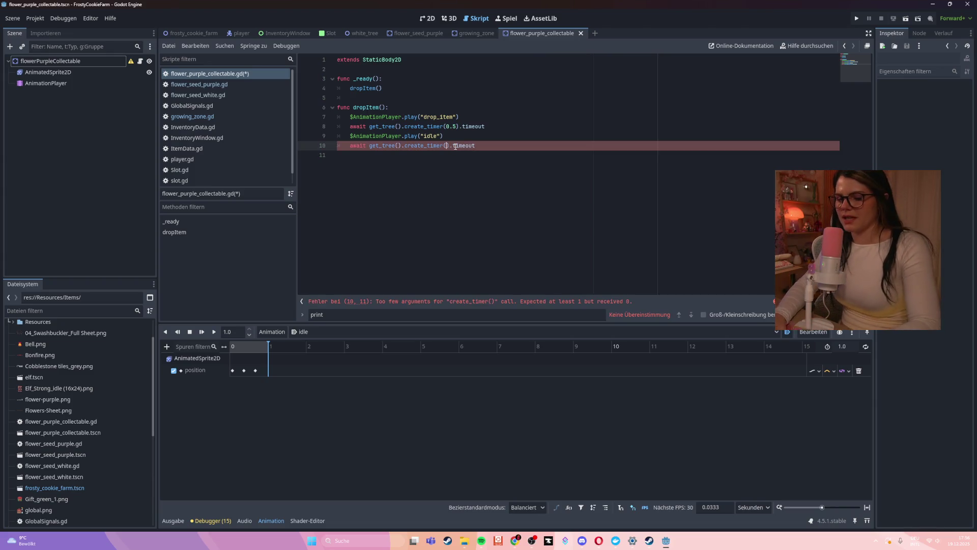
text(5.0)
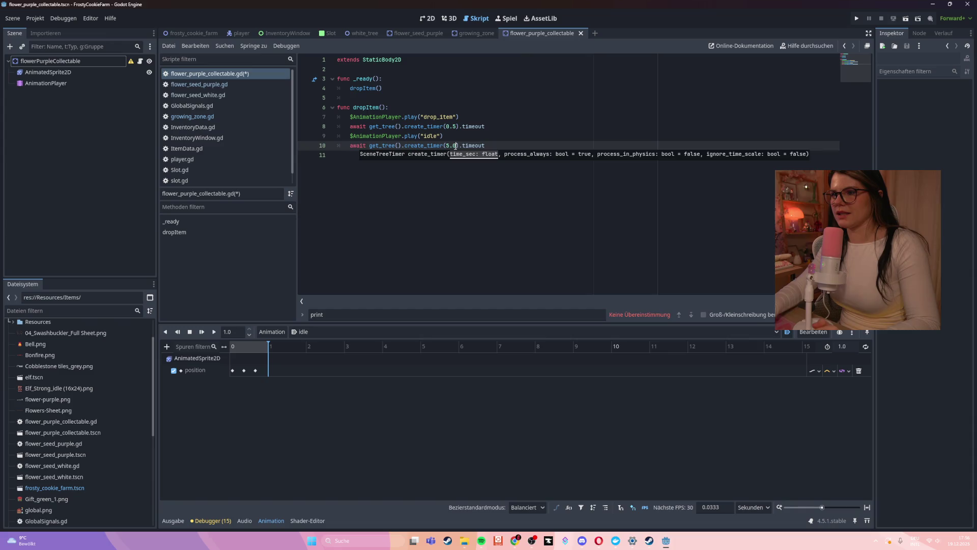
Step: Add a $AnimationPlayer.play("fade") line after the 5.0 s wait
click(505, 145)
key(Return)
text($Anima)
key(Return)
key(BackSpace)
key(BackSpace)
key(BackSpace)
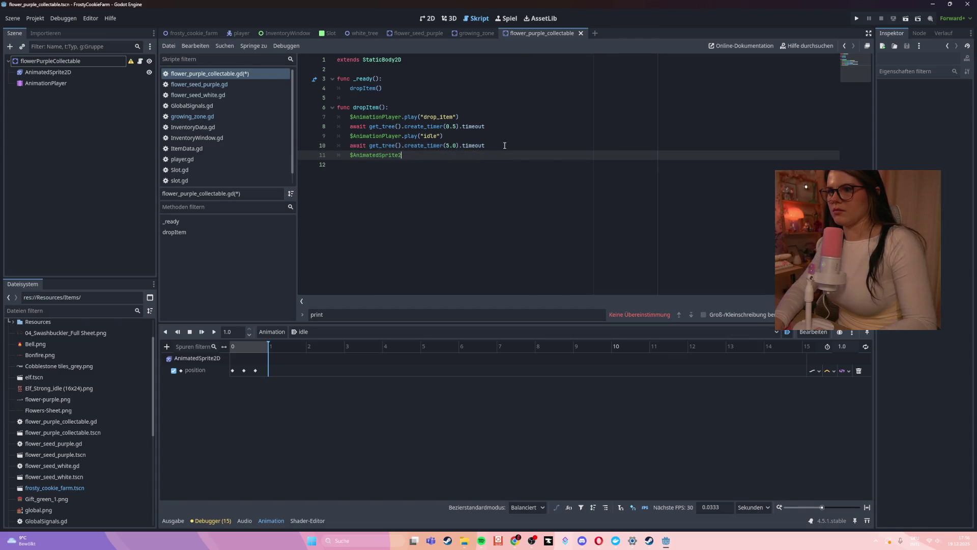
text(ionP)
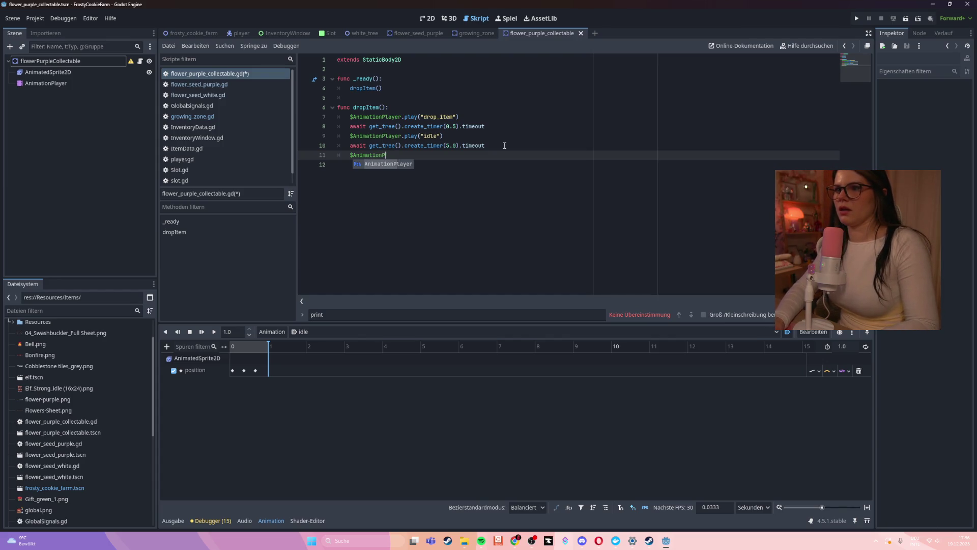
key(Return)
text(.play)
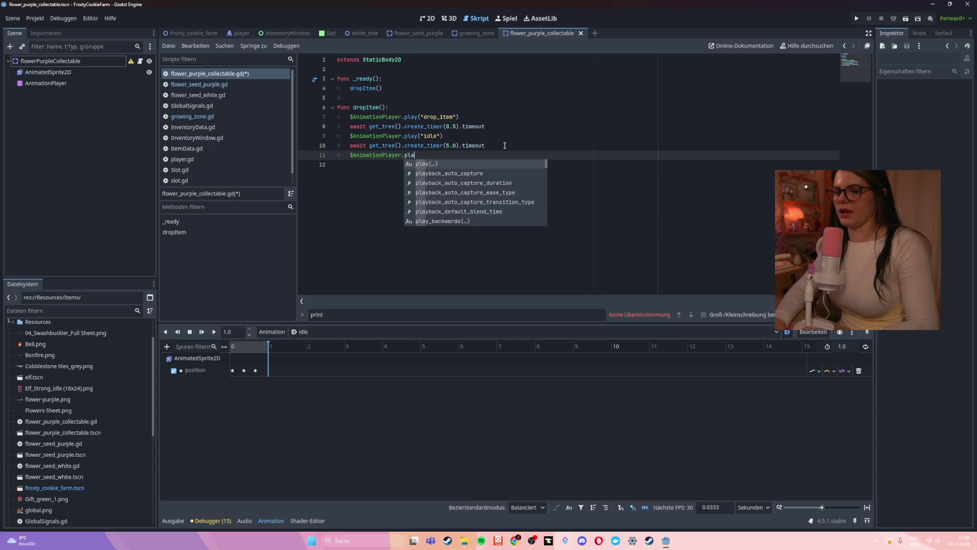
key(Return)
text((")
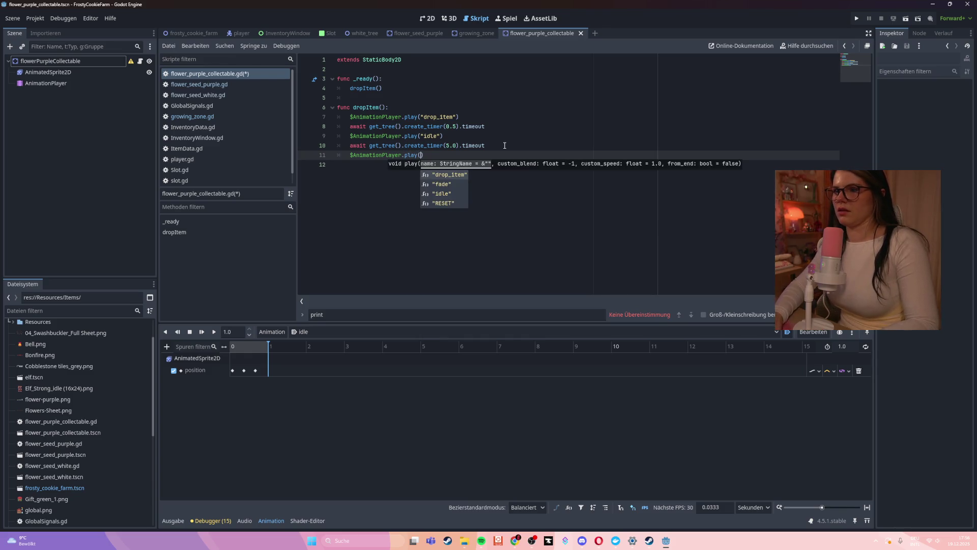
key(Down)
key(Return)
key(End)
Step: Add a final await get_tree().create_timer(0.3).timeout line
key(Return)
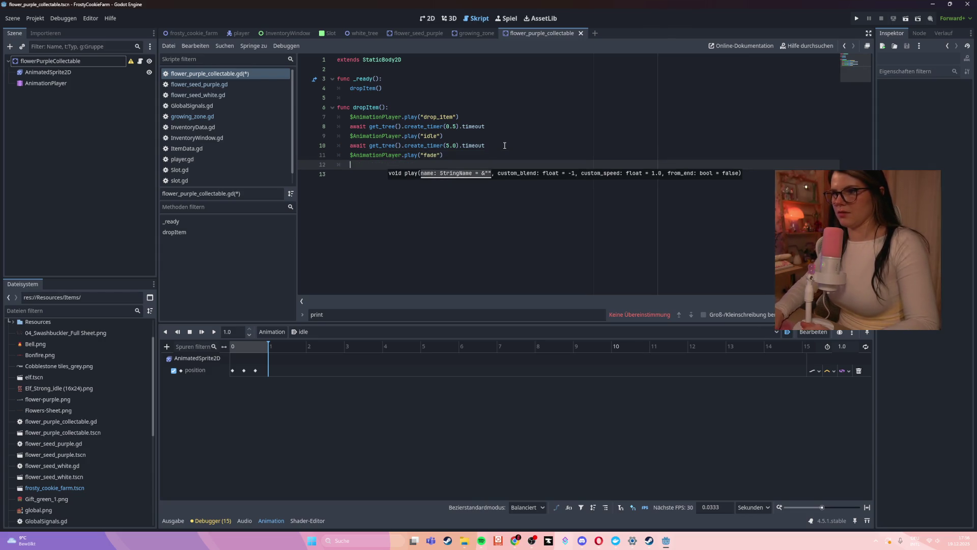
text(await get_)
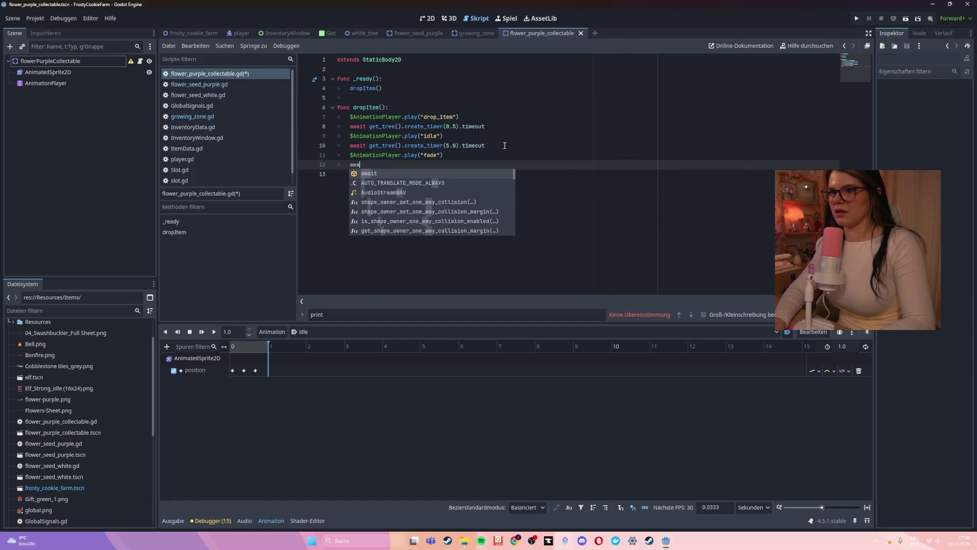
text(tre)
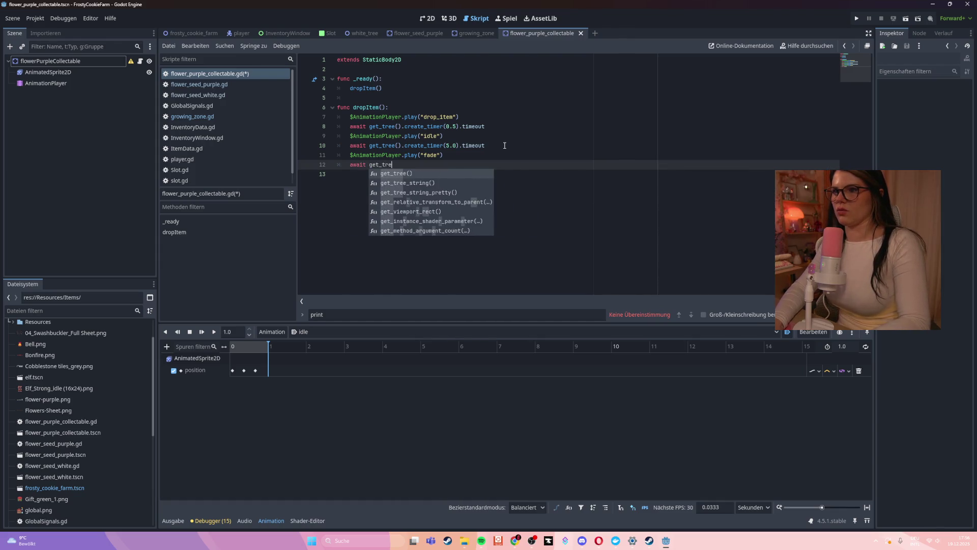
key(Return)
key(Right)
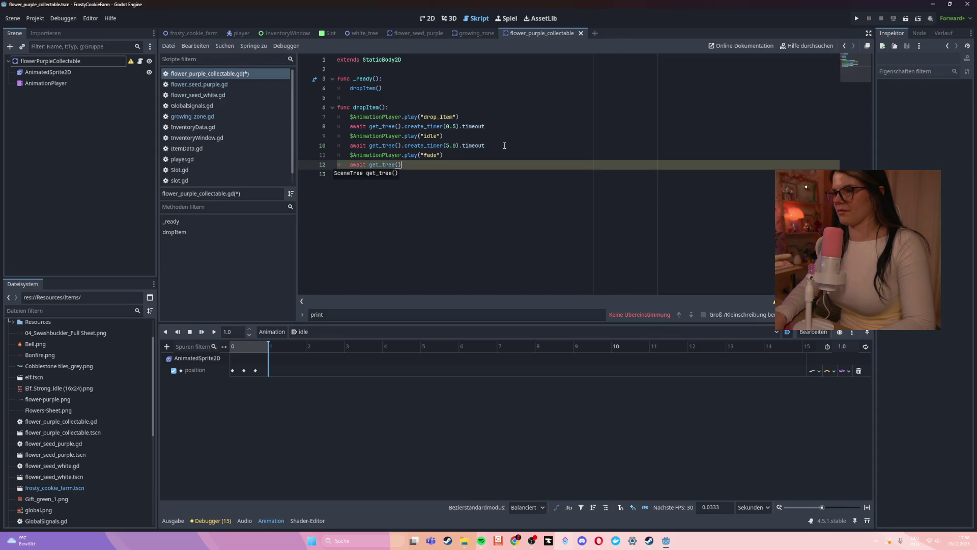
text(.crea)
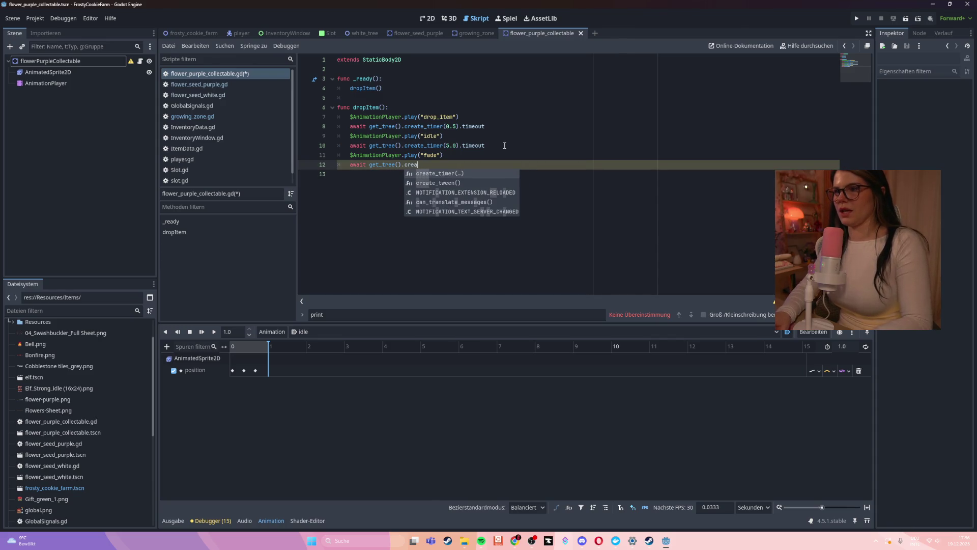
key(Return)
text(0.3)
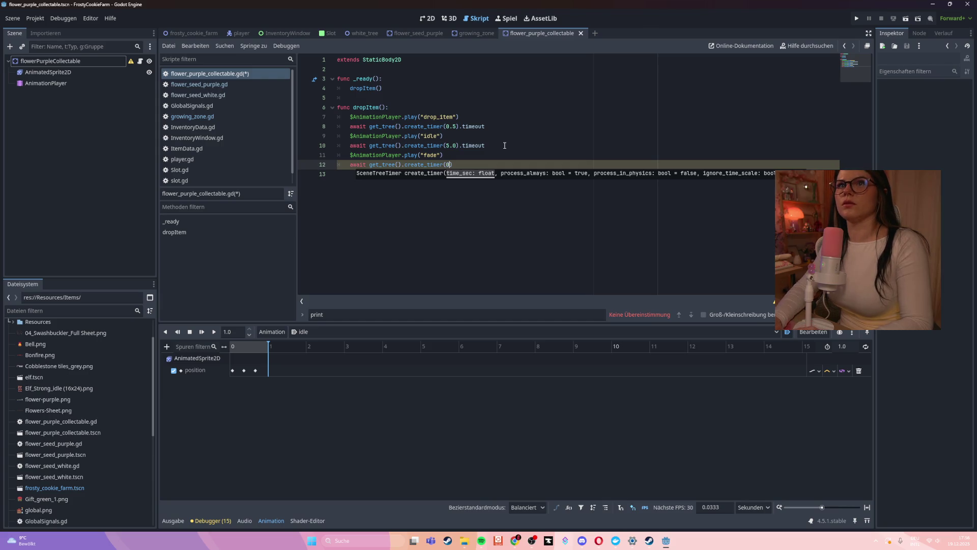
key(Down)
key(Up)
key(End)
text(.timeout)
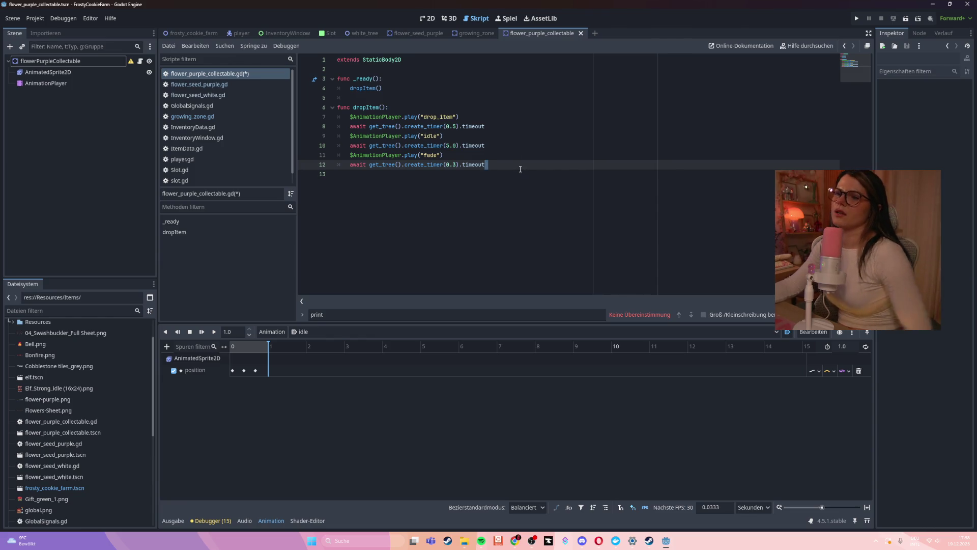
Step: Save the script, run the game, and walk the player down past the road, trying the occupied plot
key(ctrl+s)
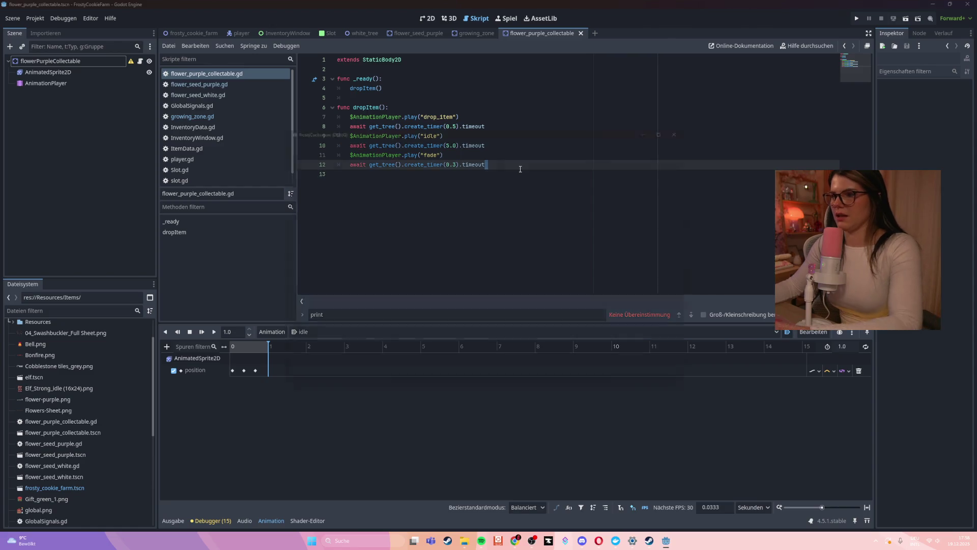
key(F5)
key(Down)
click(451, 267)
key(Down)
key(Left)
Step: Walk the player back and forth, then left along the road and off it
key(Up)
key(Right)
key(Left)
key(Right)
key(Down)
key(Left)
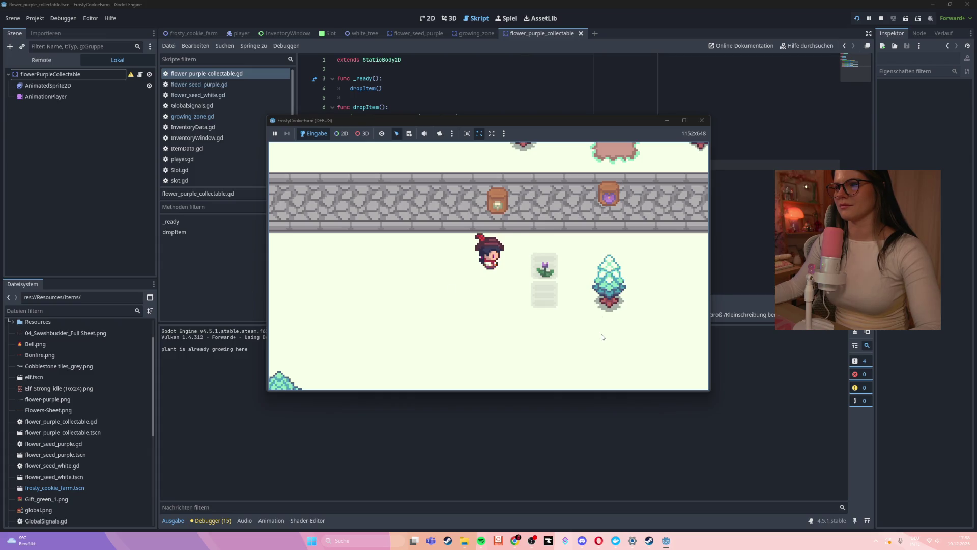
key(Down)
key(Right)
Step: Walk the player up past the purple flower to watch it grow and disappear, then stop the game
key(Up)
key(Left)
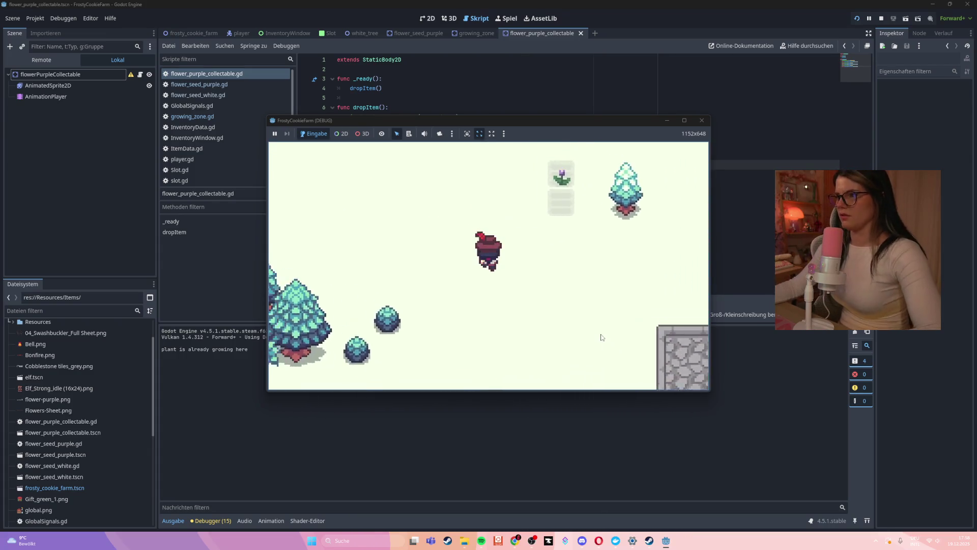
key(Right)
key(Up)
key(Left)
key(Down)
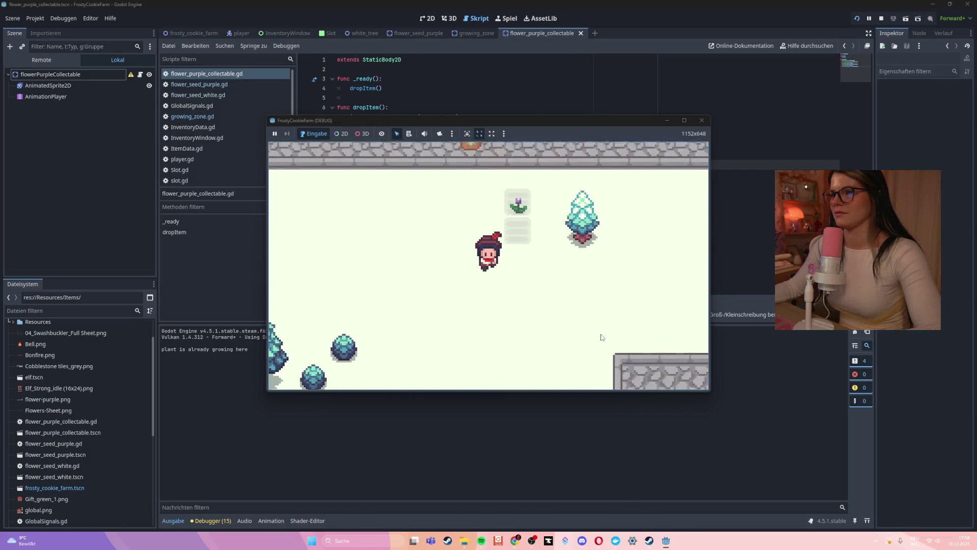
key(Up)
key(Right)
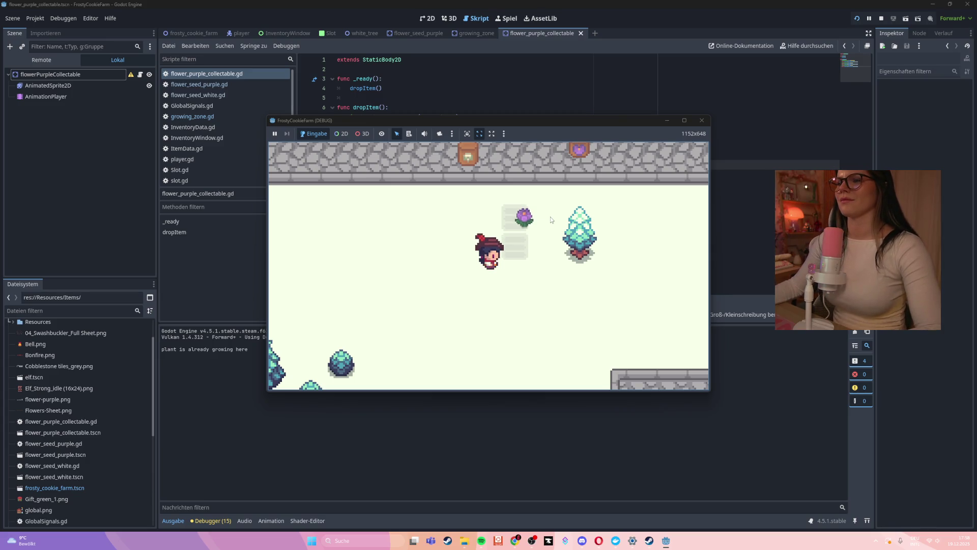
key(Up)
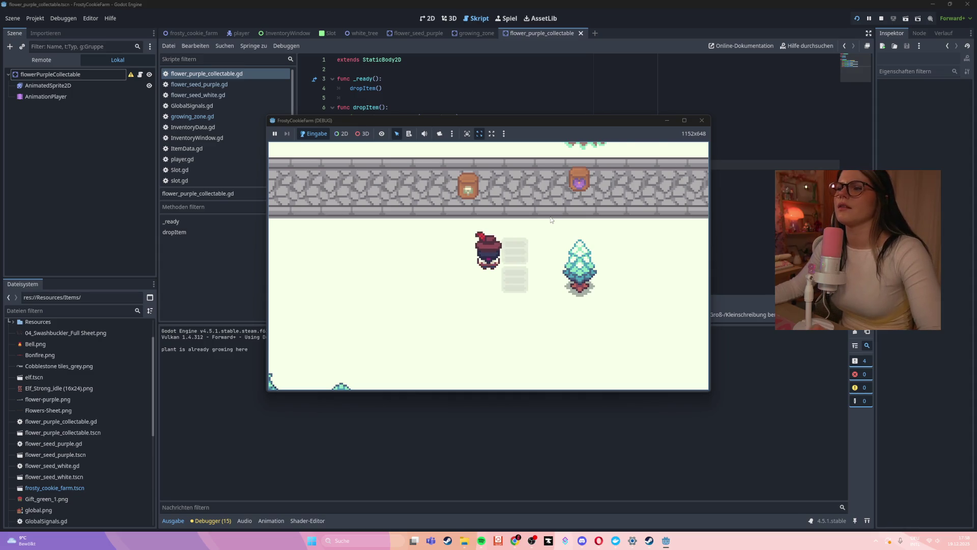
click(702, 120)
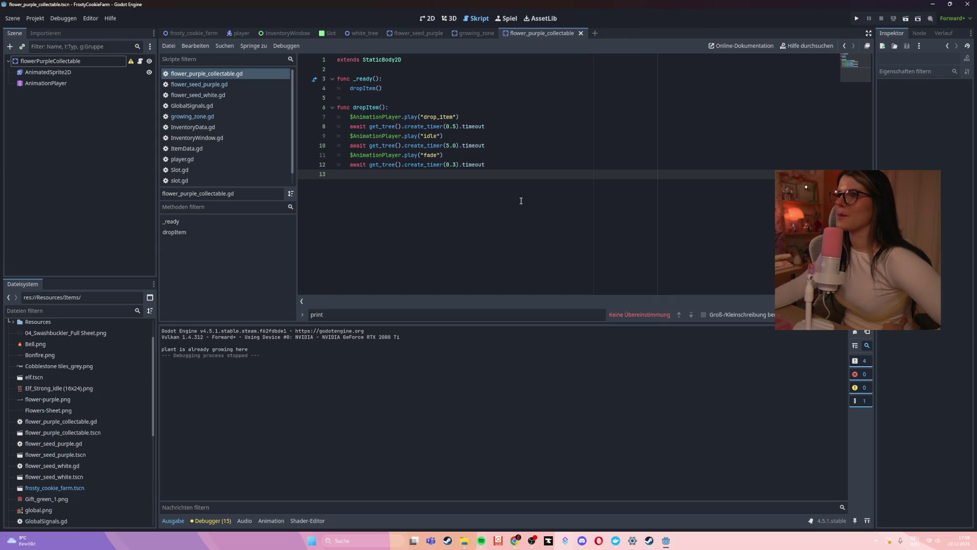
Step: Switch to the player scene, select its AnimatedSprite2D node, and show the Animation panel
click(241, 34)
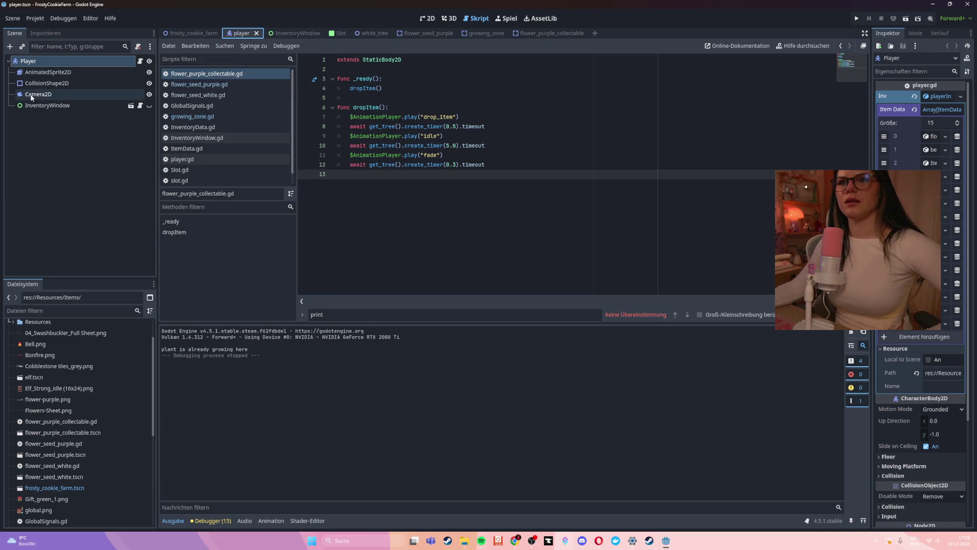
click(44, 72)
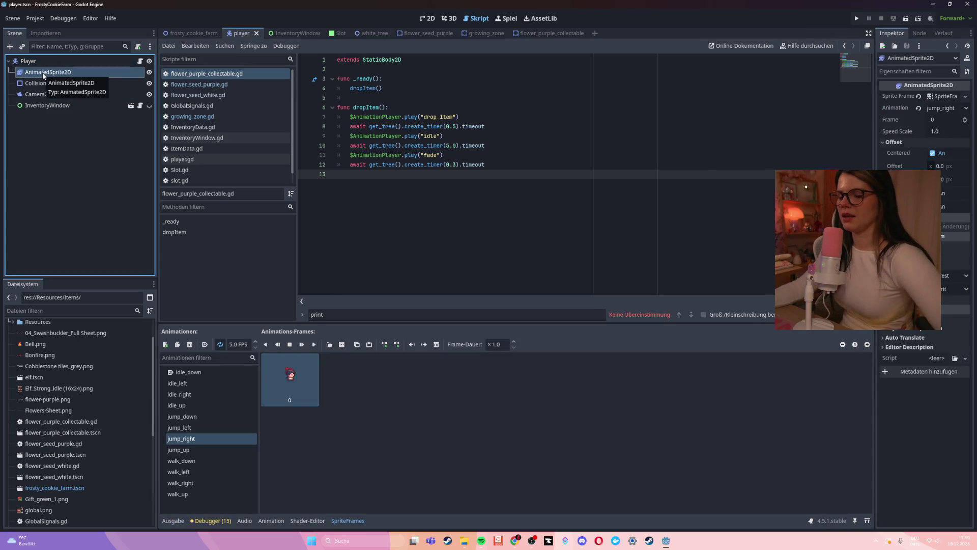
click(271, 521)
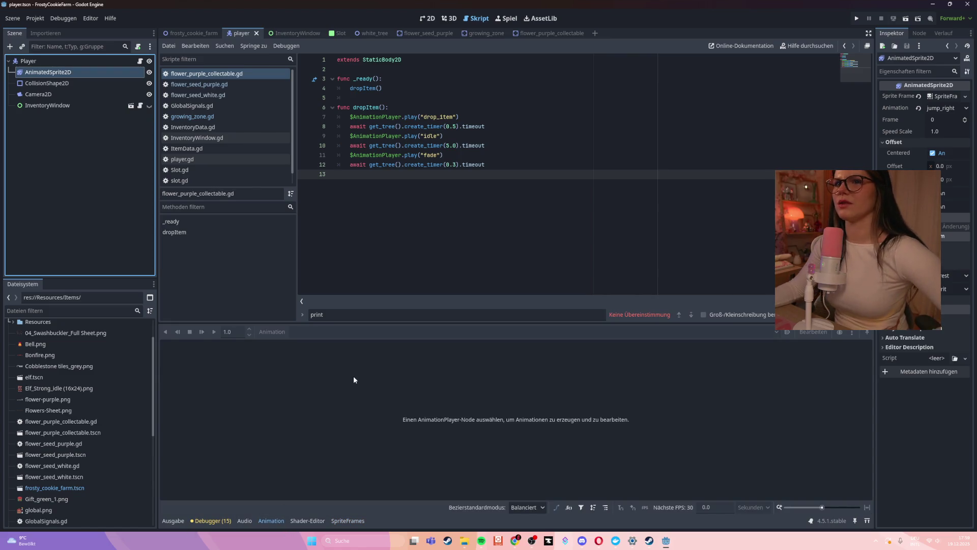
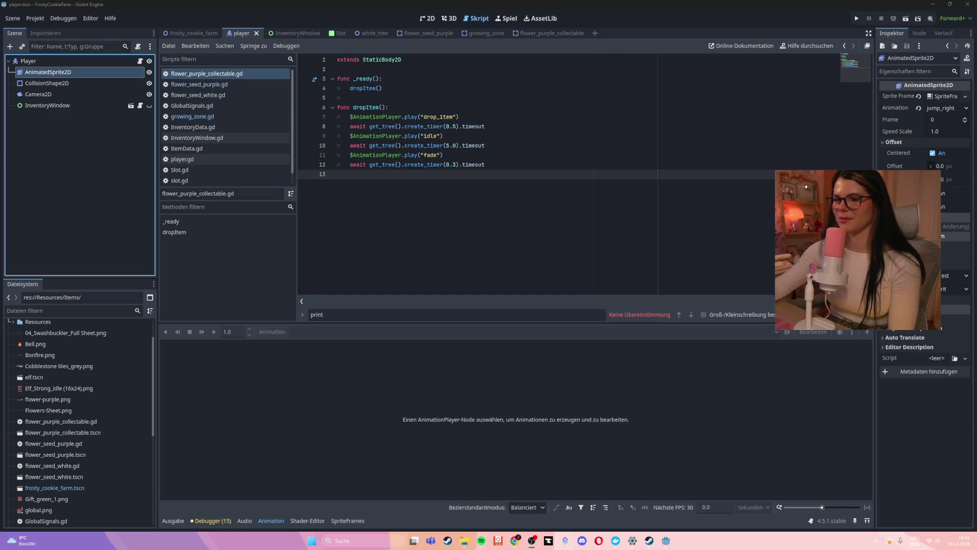
Step: Read through flower_purple_collectable.gd's _ready and dropItem, leaving the caret on empty line 13
click(469, 188)
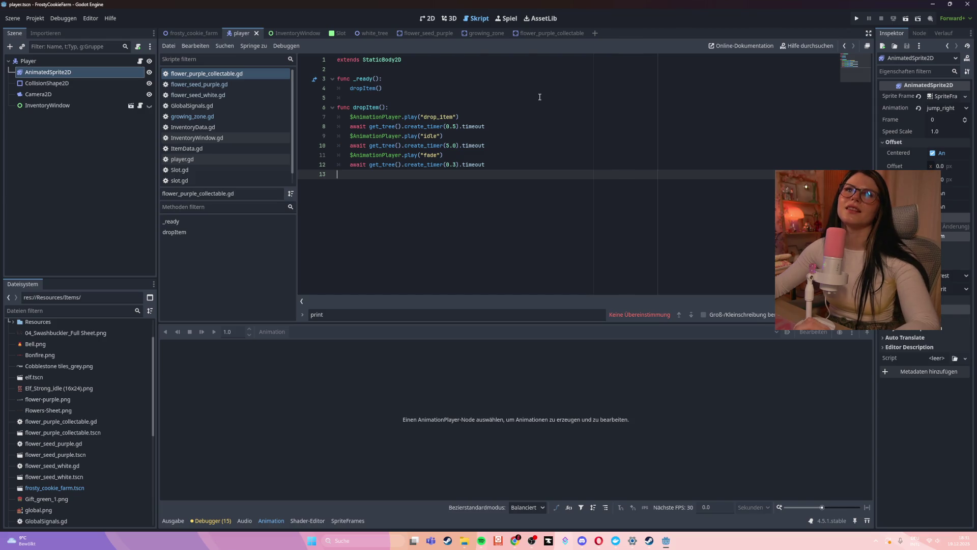
click(568, 167)
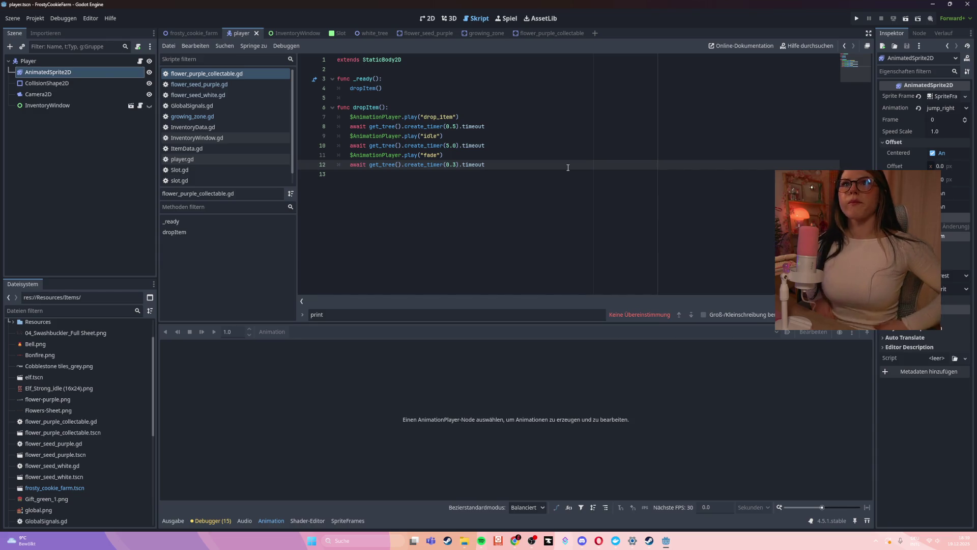
key(Down)
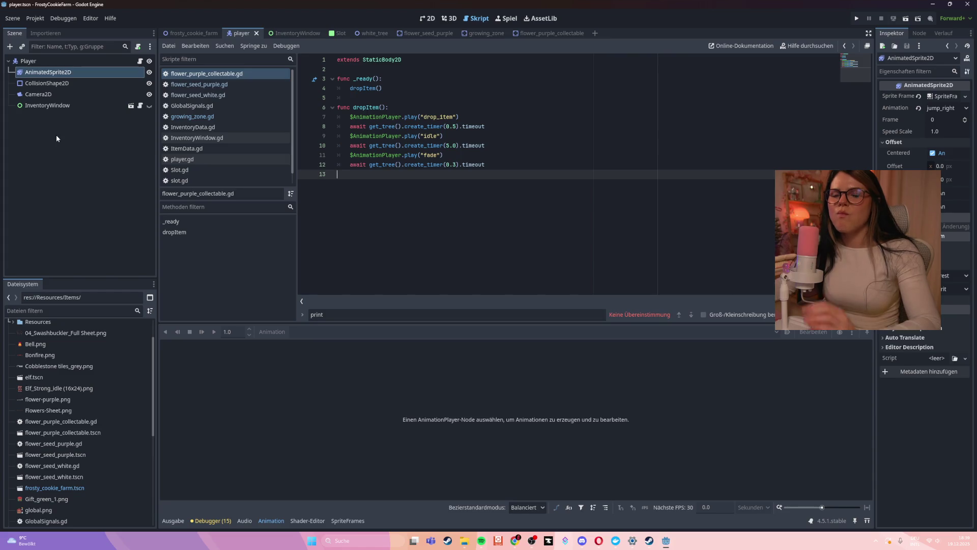
click(429, 20)
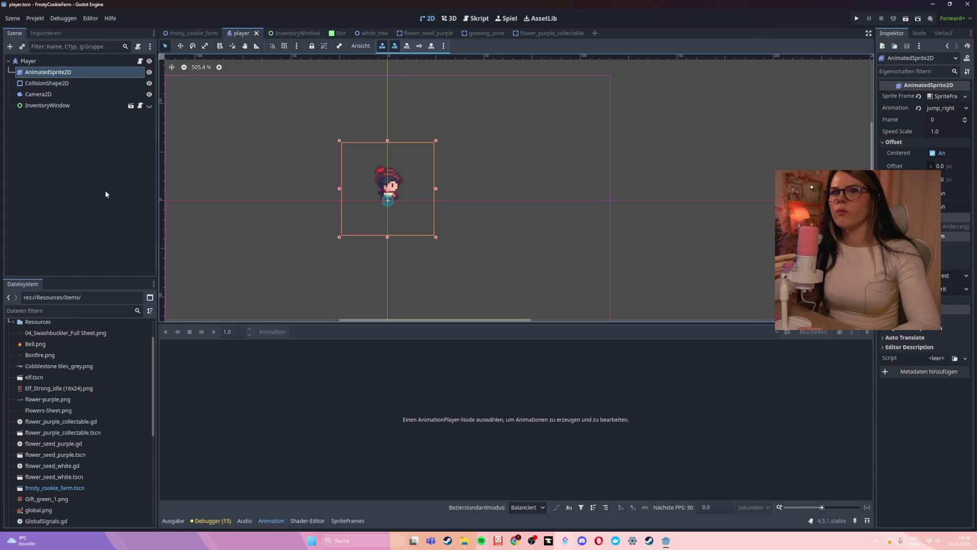
Step: View the player sprite's idle_down frames, then return to the flower_purple_collectable script
click(47, 83)
click(70, 76)
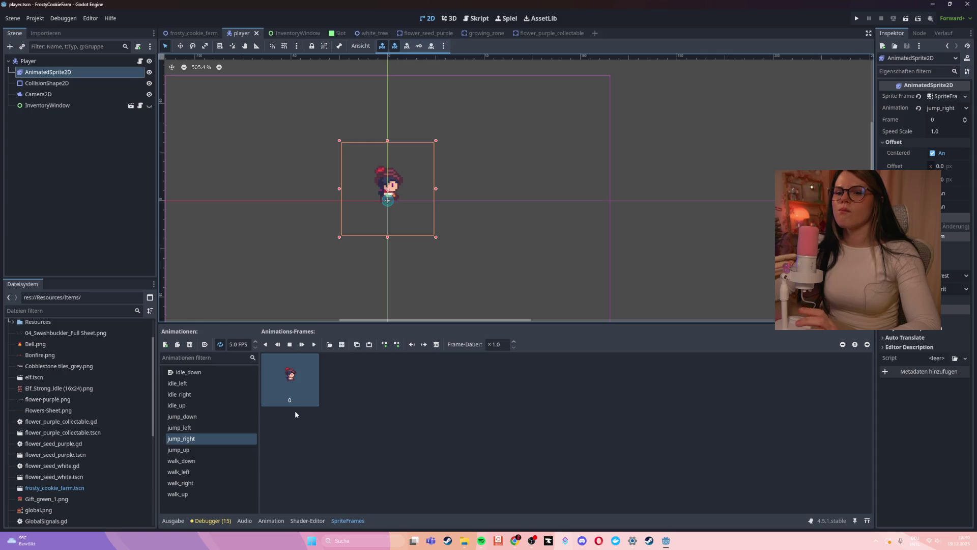
click(227, 374)
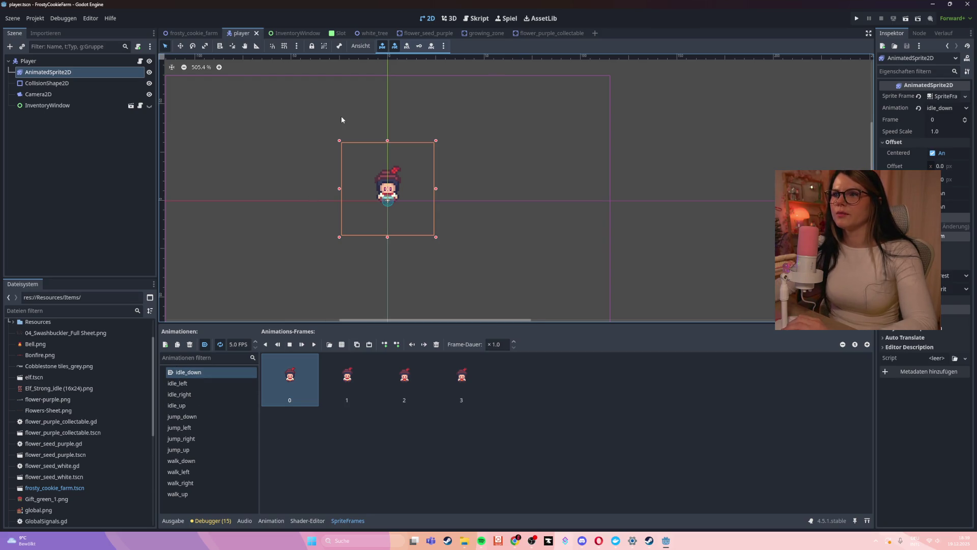
click(412, 35)
click(480, 20)
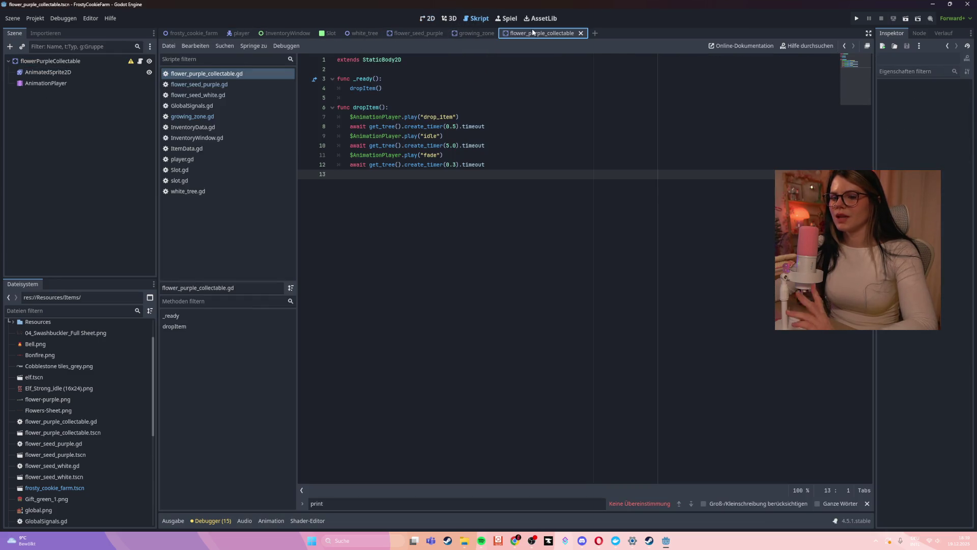
Step: Open the flower_purple_collectable scene in the 2D view and select the flower sprite
click(542, 33)
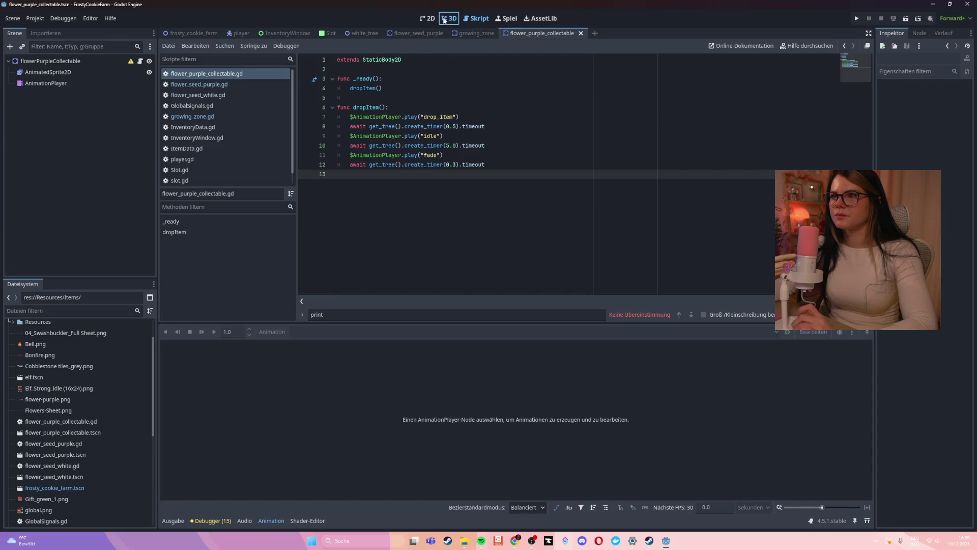
click(449, 19)
click(429, 19)
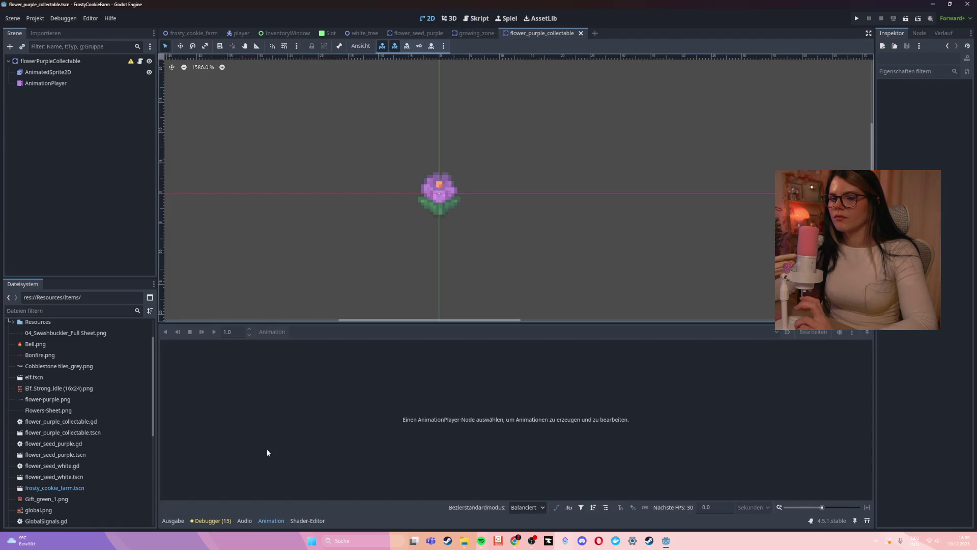
click(265, 524)
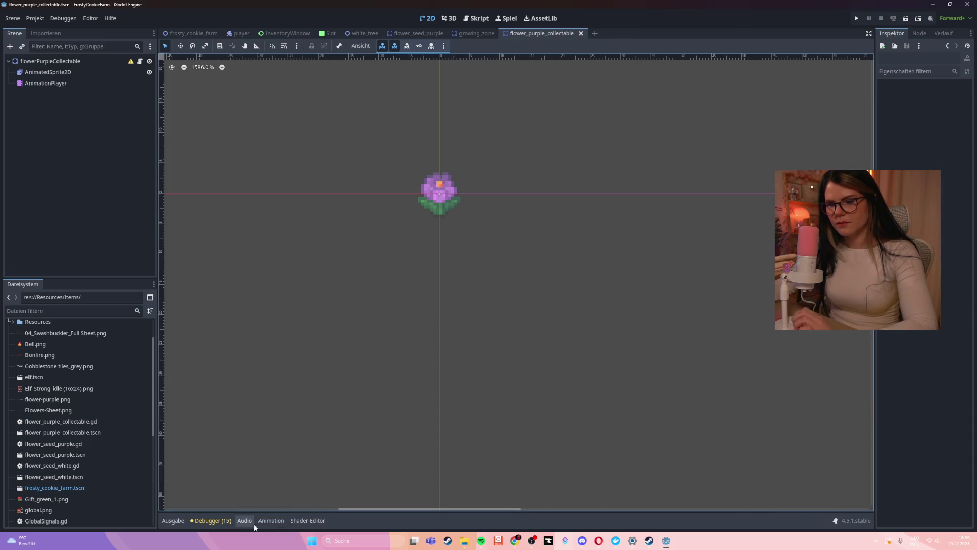
click(259, 521)
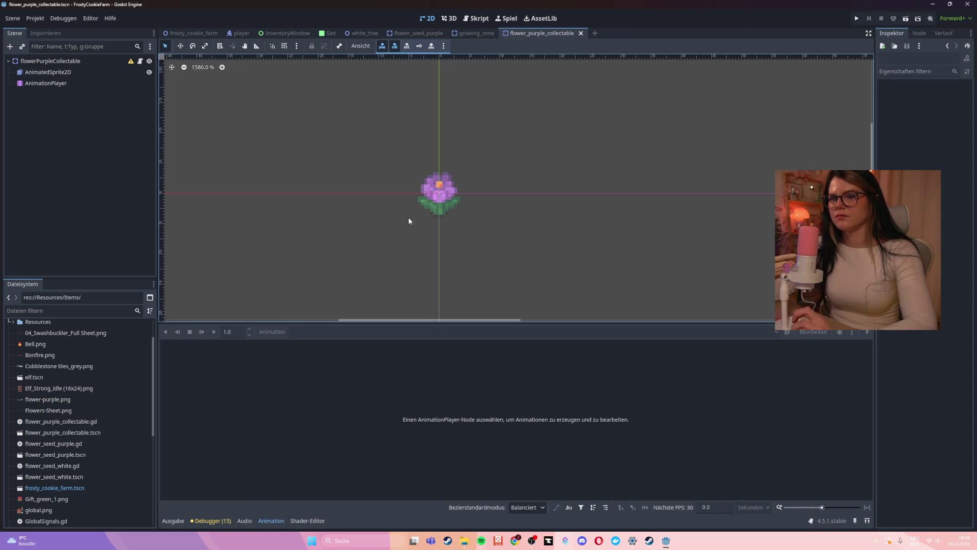
click(427, 201)
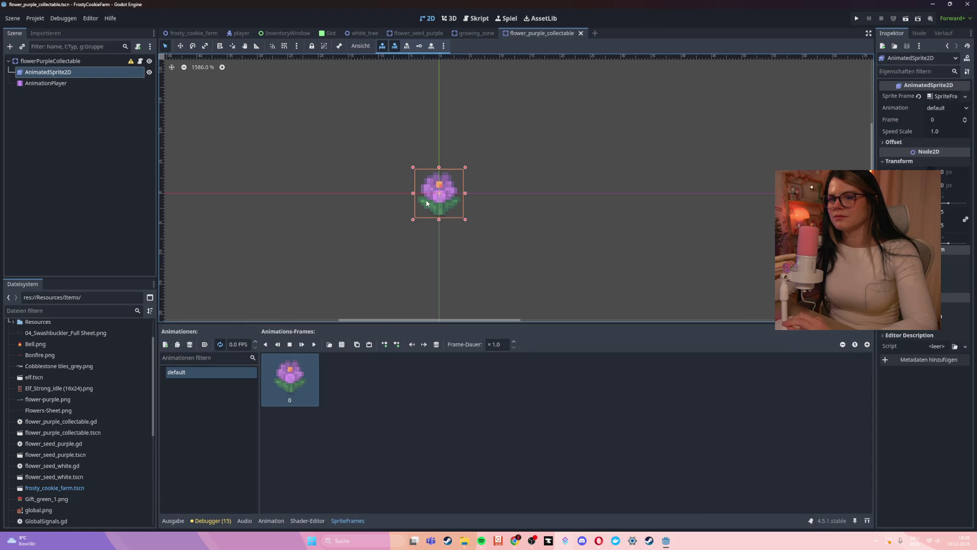
Step: Load the root's idle animation, scrub it to 0.83 s, then view the sprite's frames
click(271, 521)
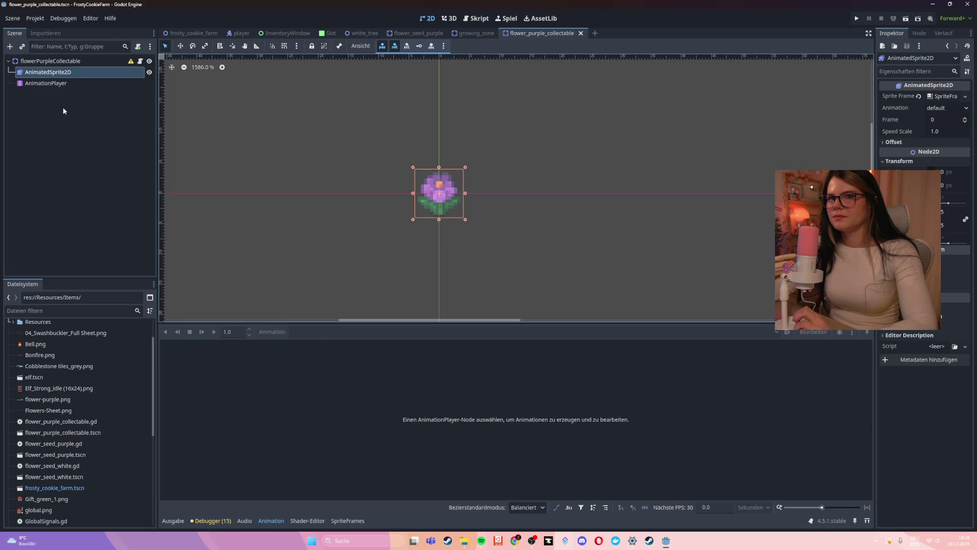
click(65, 60)
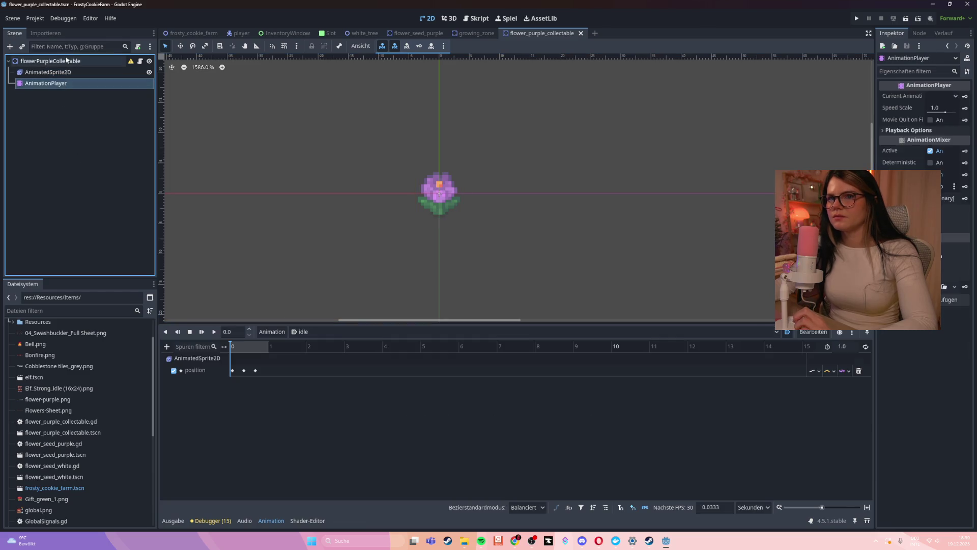
click(301, 332)
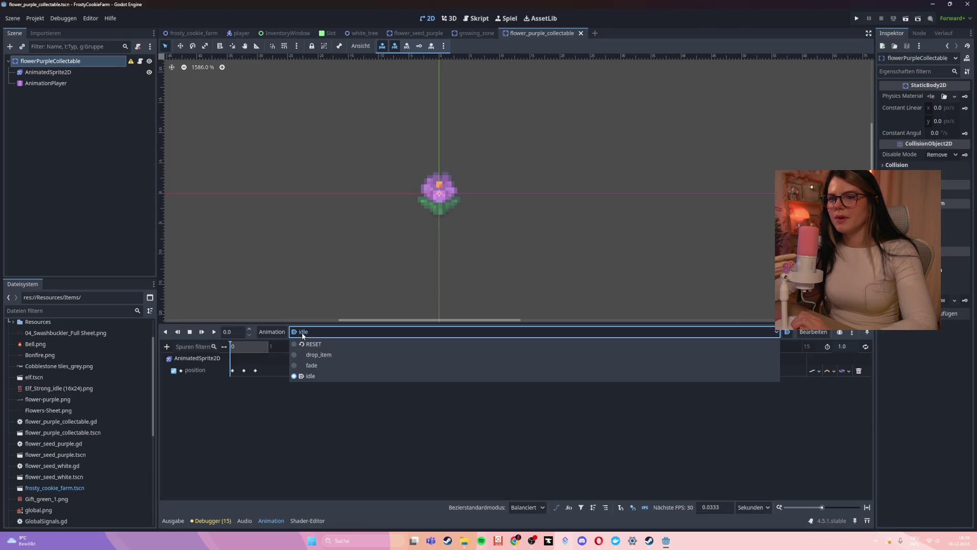
click(300, 377)
click(231, 345)
drag(231, 346, 263, 346)
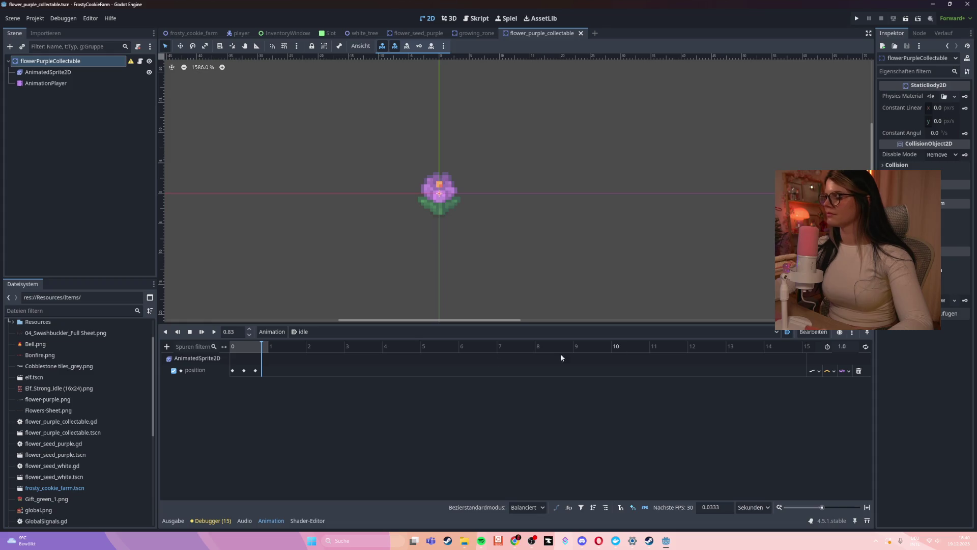
click(207, 361)
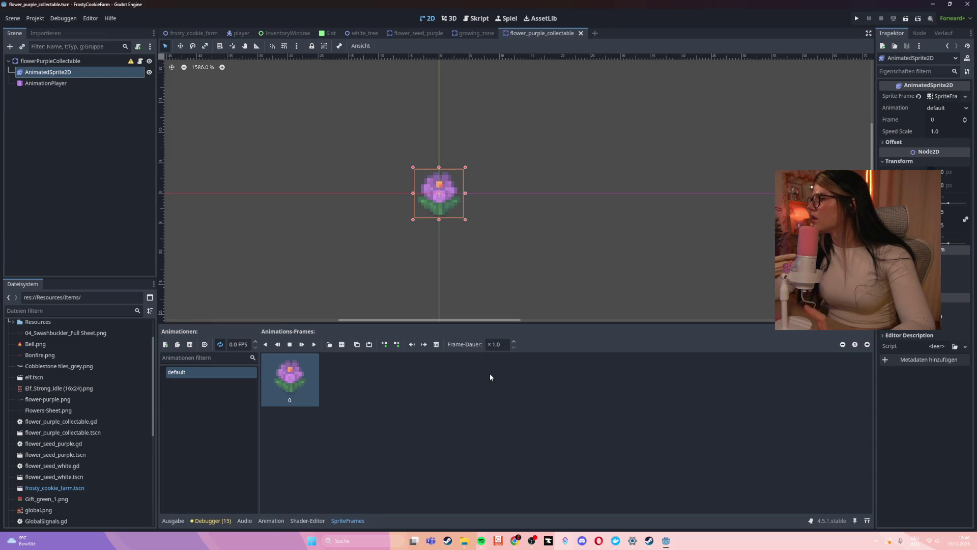
Step: Keep the sprite on its default animation and check the AnimationPlayer's autoplay list
click(966, 109)
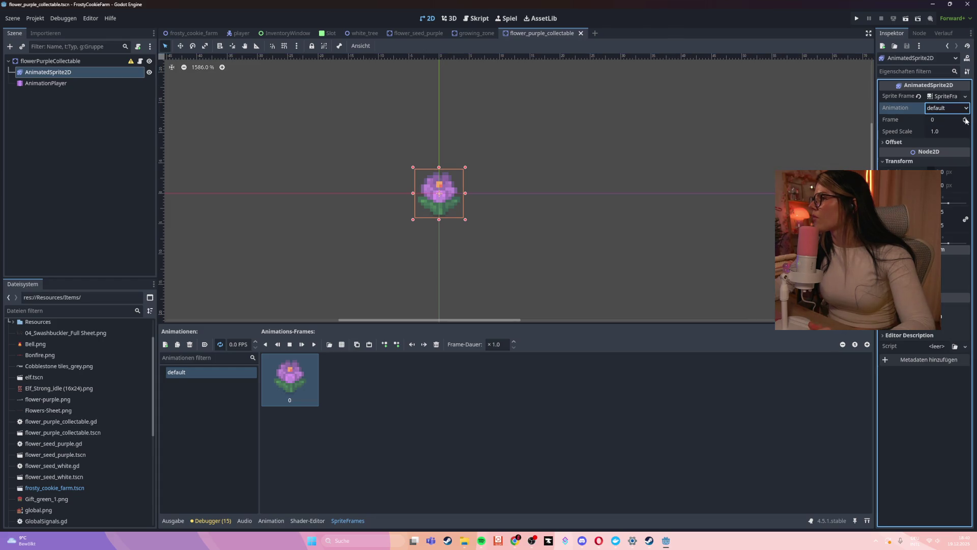
click(943, 120)
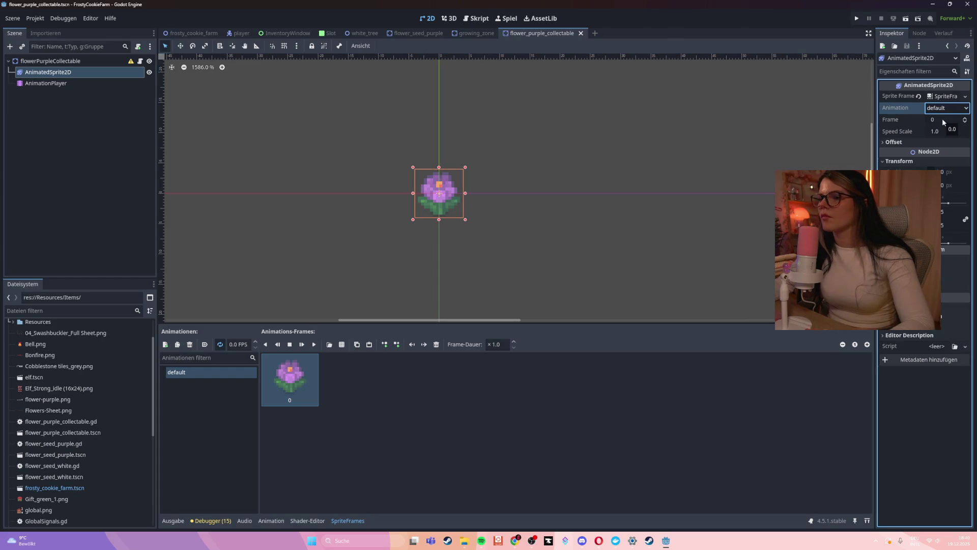
click(51, 85)
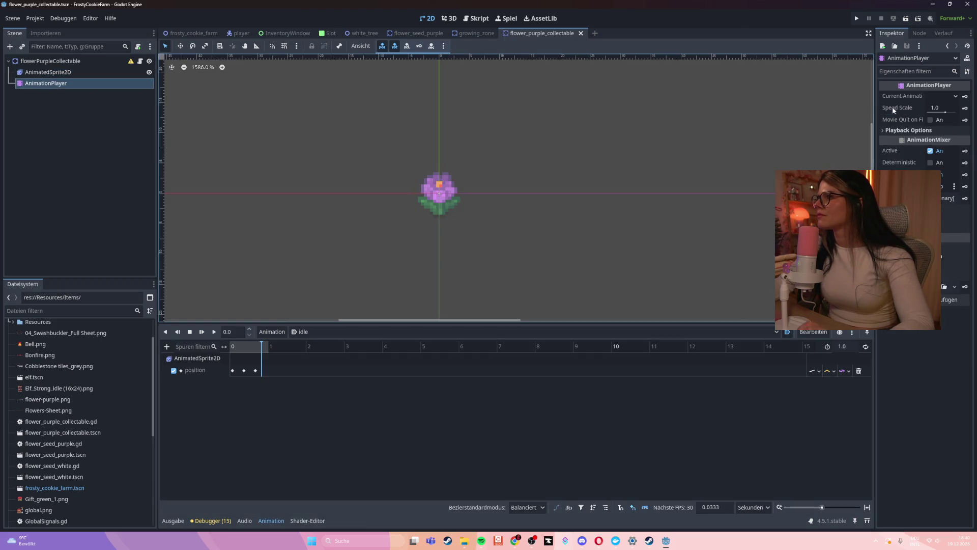
click(958, 97)
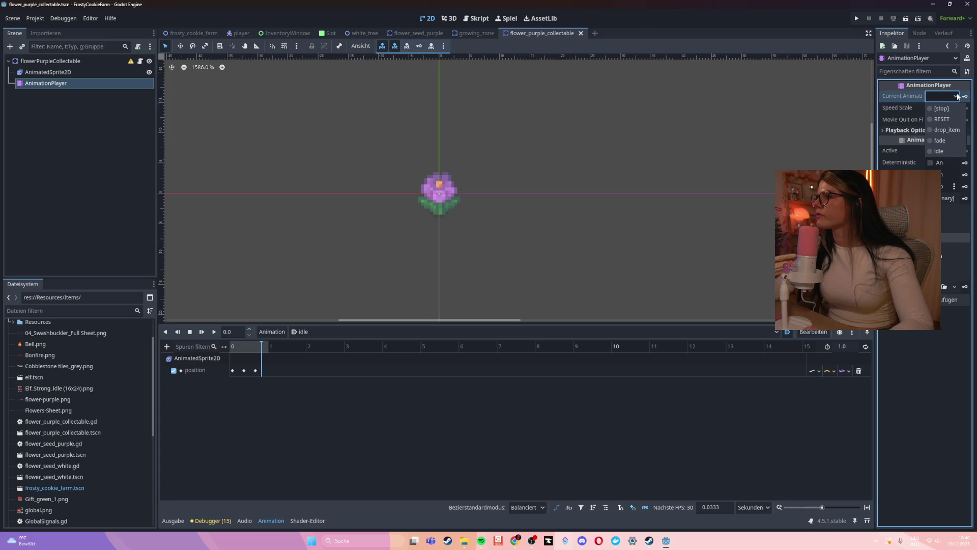
click(958, 97)
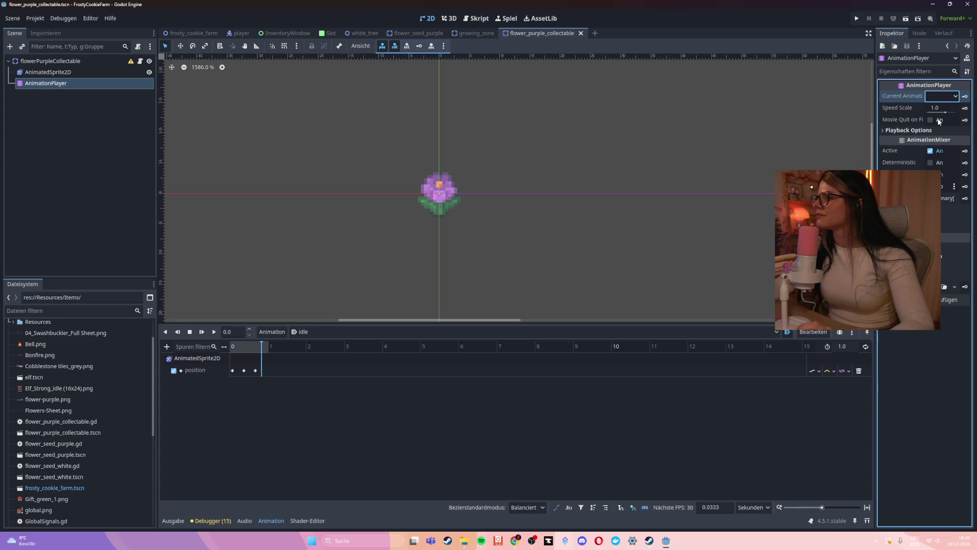
Step: Check the Auto Capture Transition and Ease options, then list the player's animations
click(892, 130)
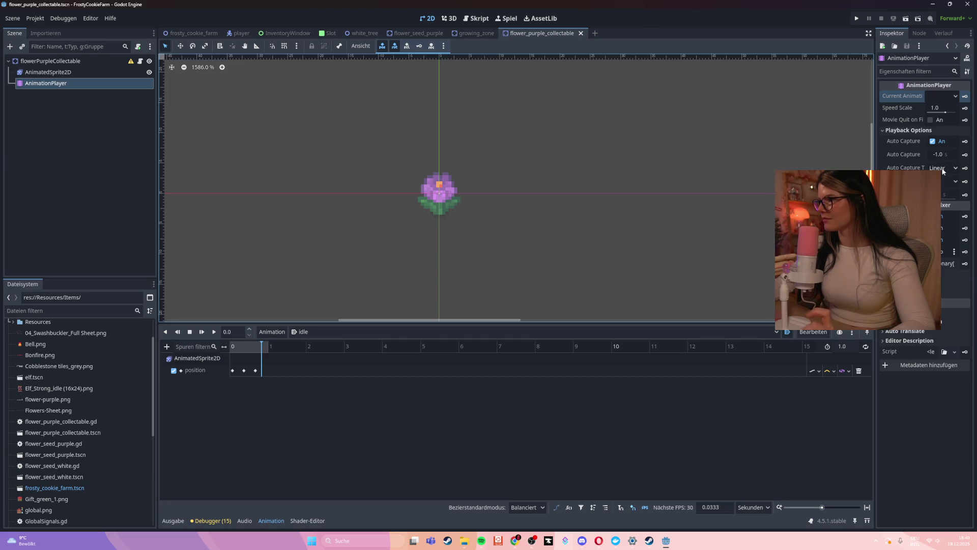
click(956, 168)
click(955, 169)
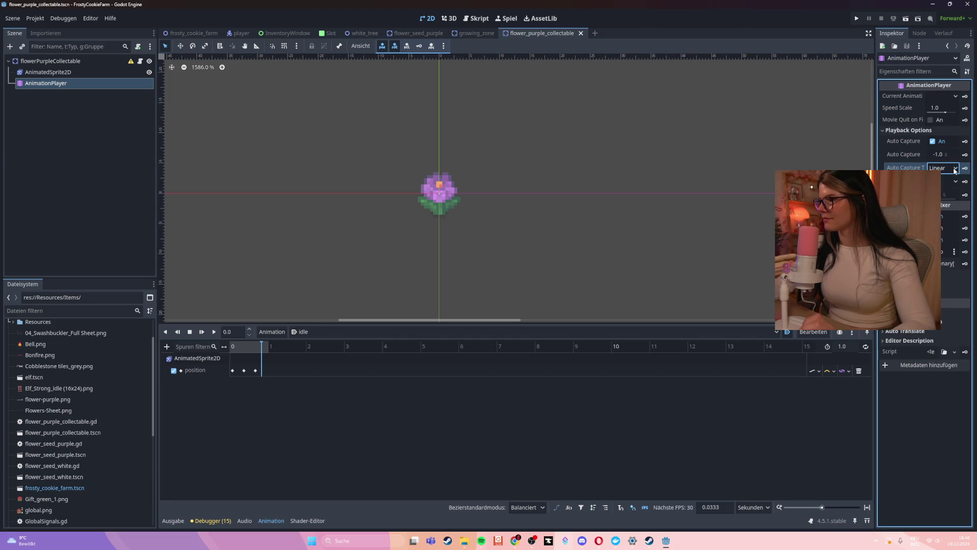
click(955, 182)
click(955, 184)
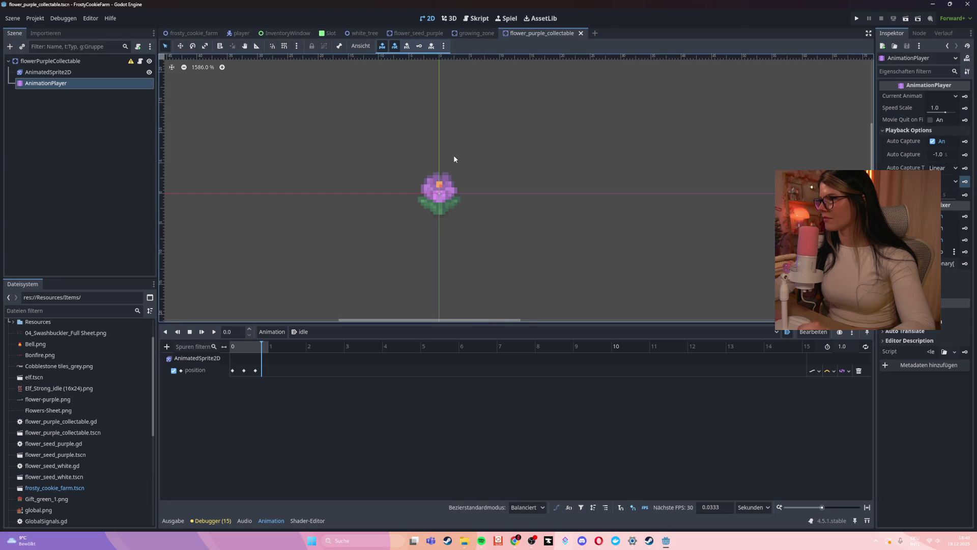
click(956, 96)
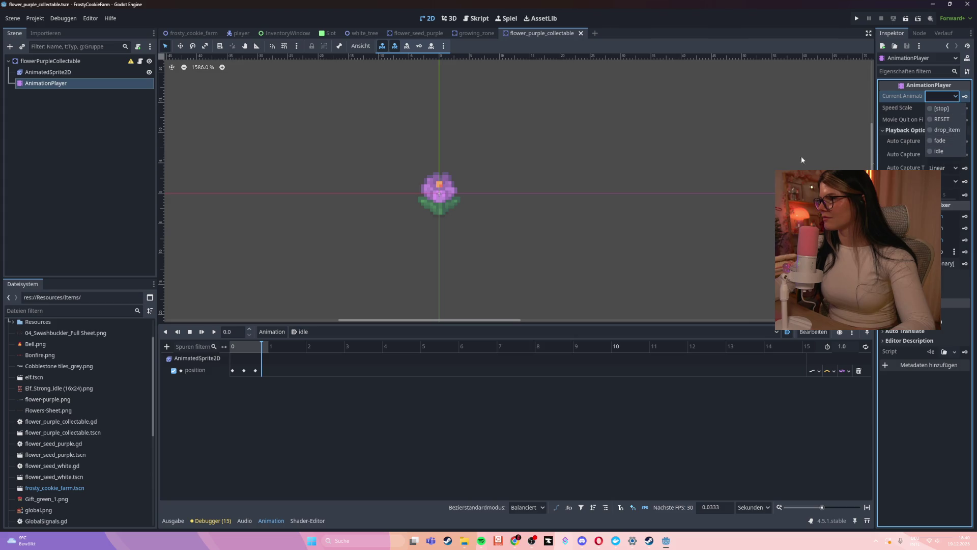
Step: Close the Current Animation list with Escape, leaving no animation selected
key(Escape)
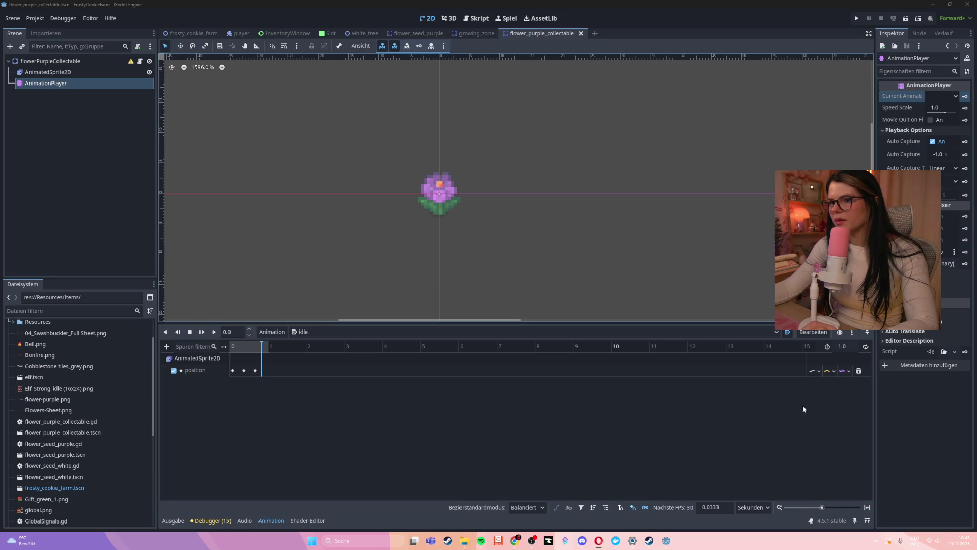
Step: Turn on looping for idle, save the flower scene, and run the game with F5
click(866, 346)
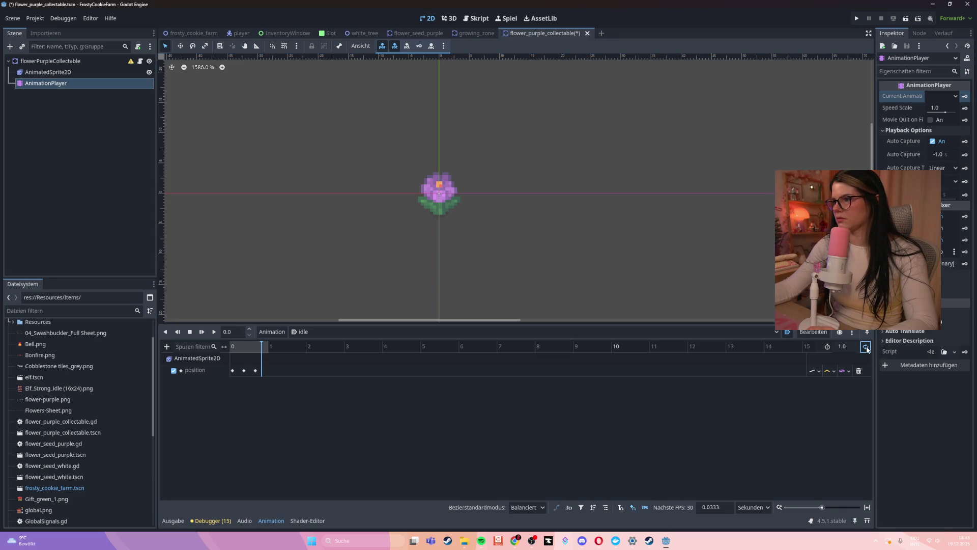
click(545, 257)
key(ctrl+s)
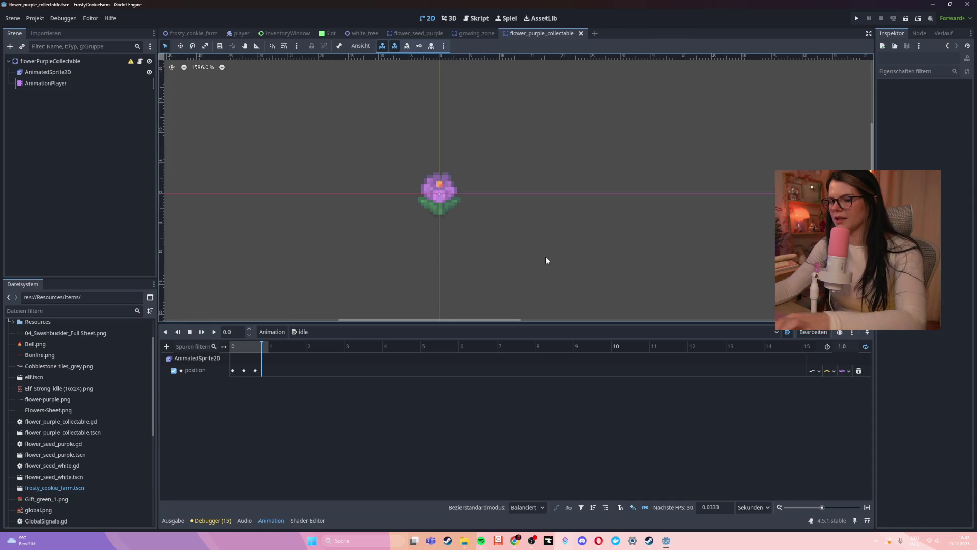
key(F5)
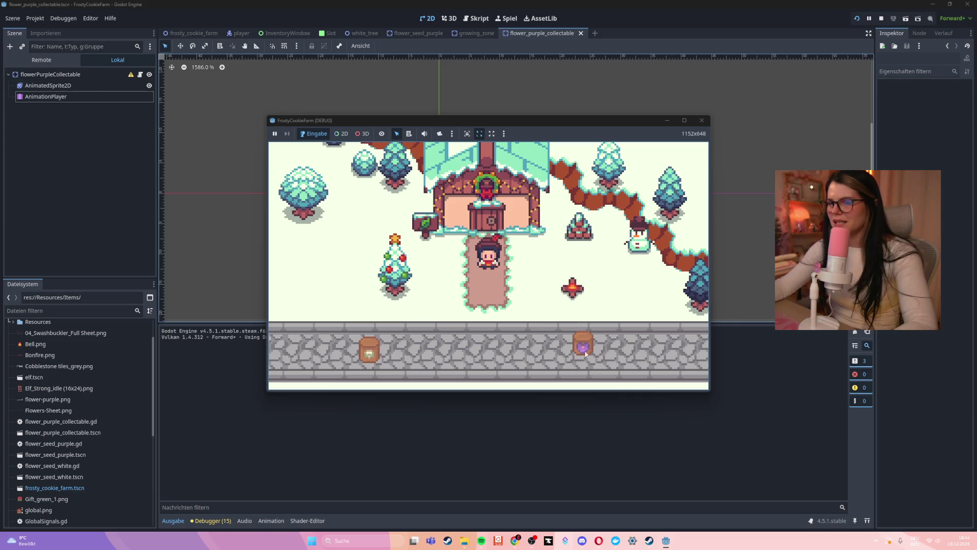
Step: Walk to the plot, plant purple seeds, harvest the grown flower, then close the game
key(Down)
key(Left)
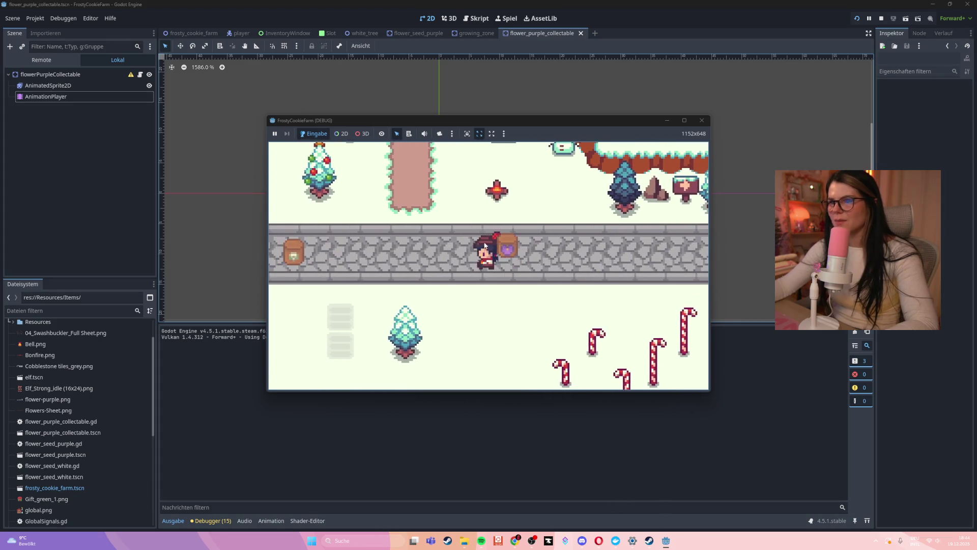
click(422, 252)
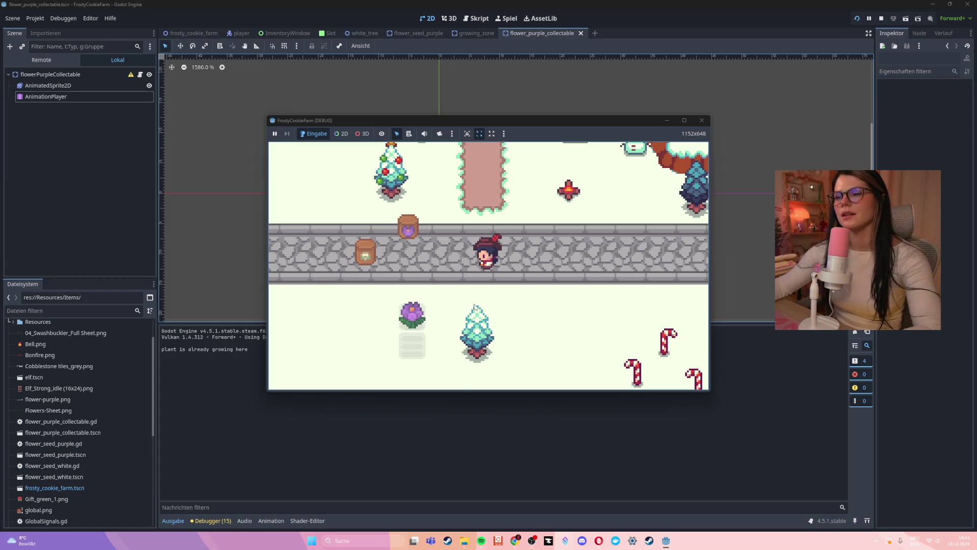
key(Down)
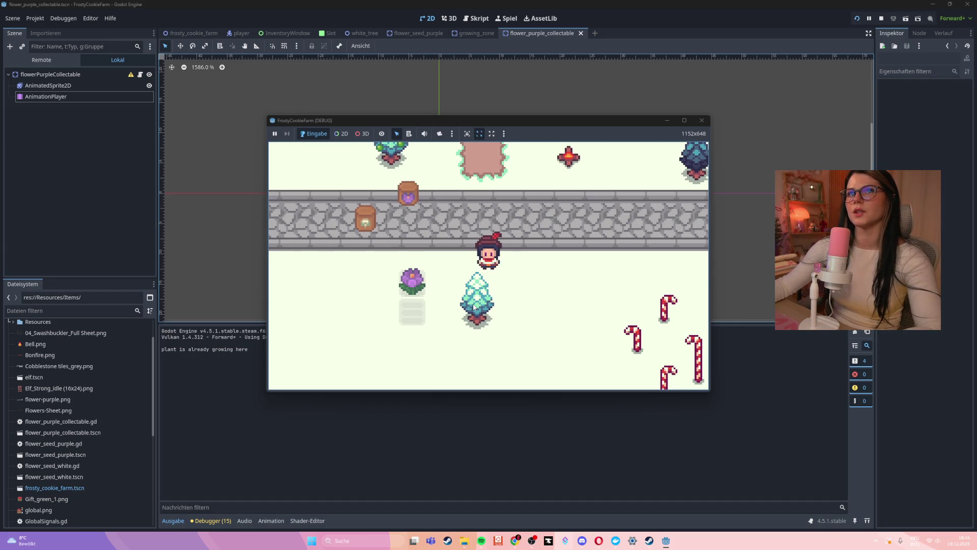
key(e)
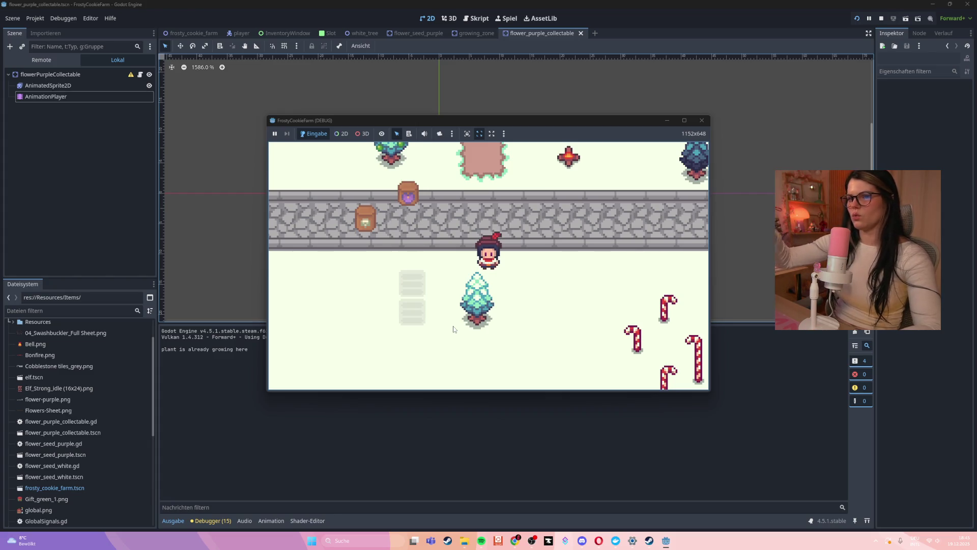
click(702, 120)
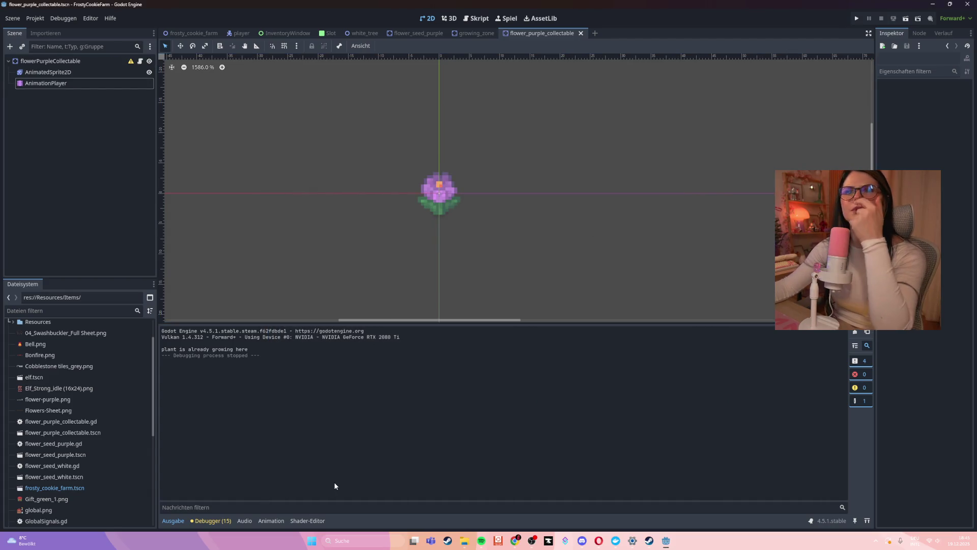
Step: Select the root node and inspect idle's three position keyframes, scrubbing through the timeline
click(56, 62)
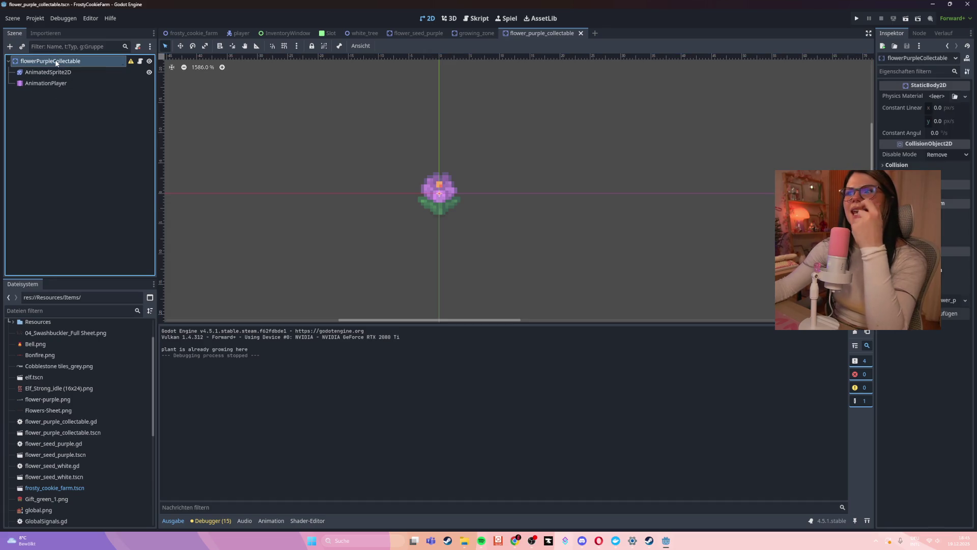
click(270, 521)
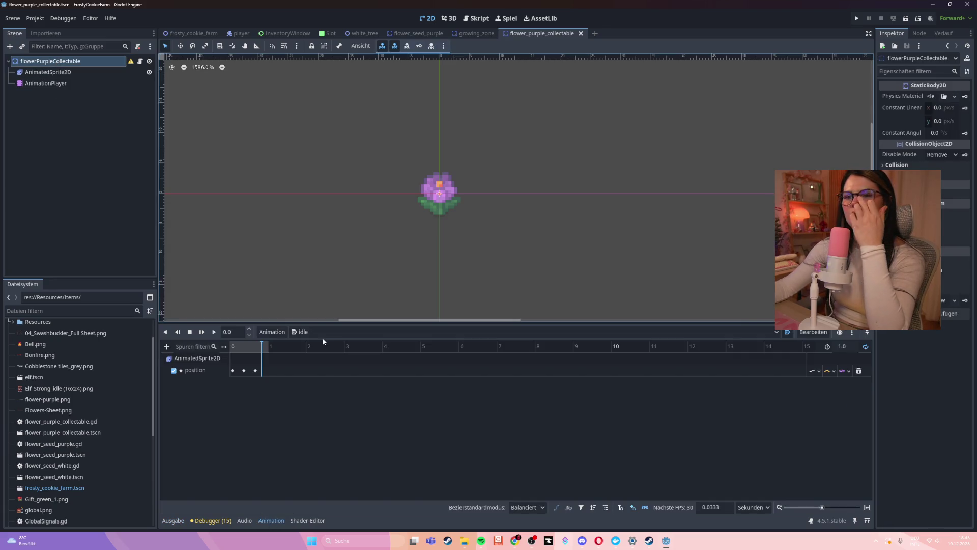
click(261, 371)
click(247, 371)
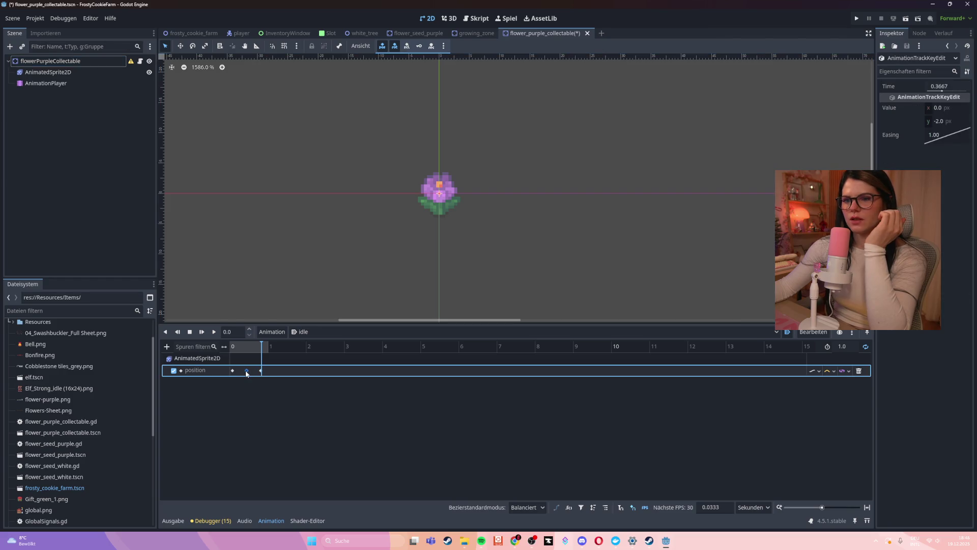
mouse_move(261, 346)
mouse_down()
mouse_move(230, 347)
mouse_move(280, 348)
mouse_move(232, 349)
mouse_move(276, 355)
mouse_move(230, 361)
mouse_move(274, 361)
mouse_up()
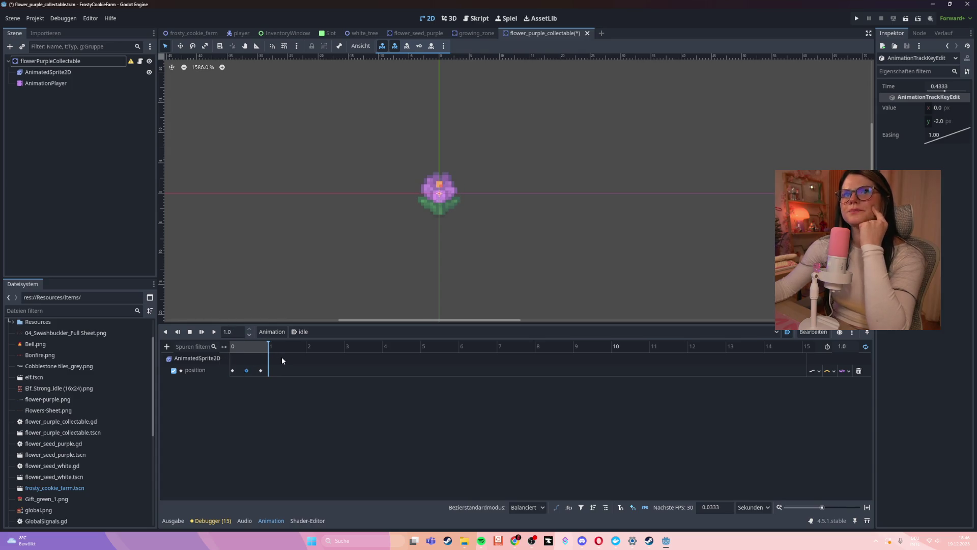
click(260, 371)
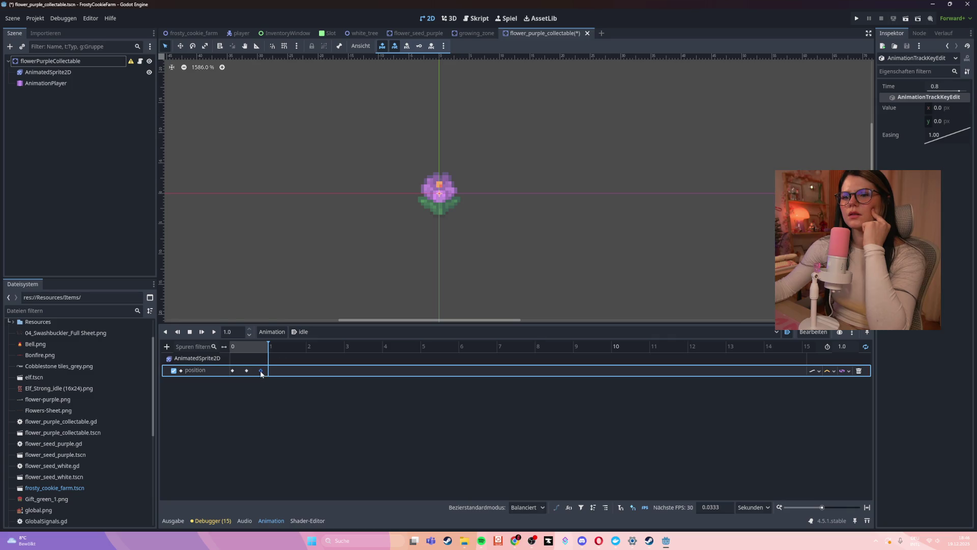
mouse_move(269, 349)
mouse_down()
mouse_move(231, 349)
mouse_move(292, 350)
mouse_up()
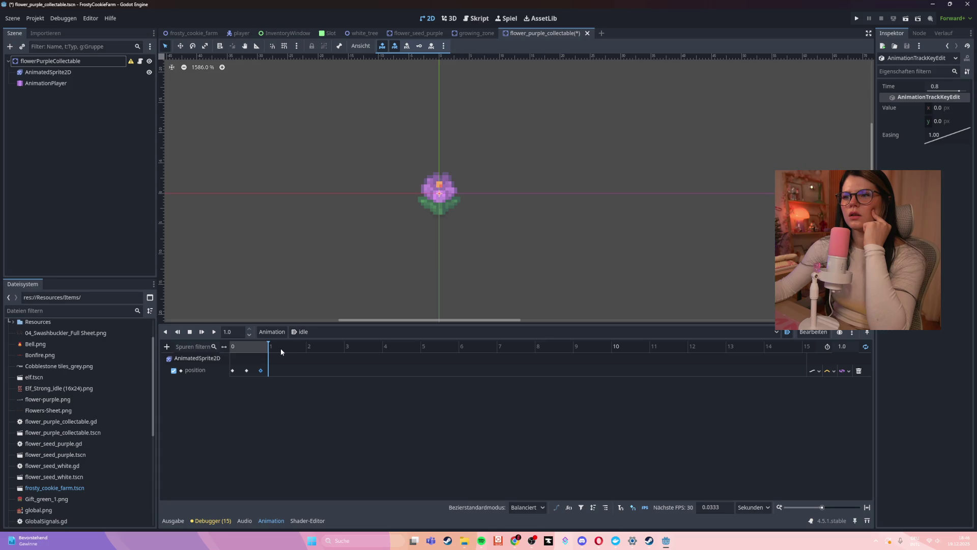
mouse_move(281, 351)
mouse_down()
mouse_move(237, 358)
mouse_move(275, 358)
mouse_up()
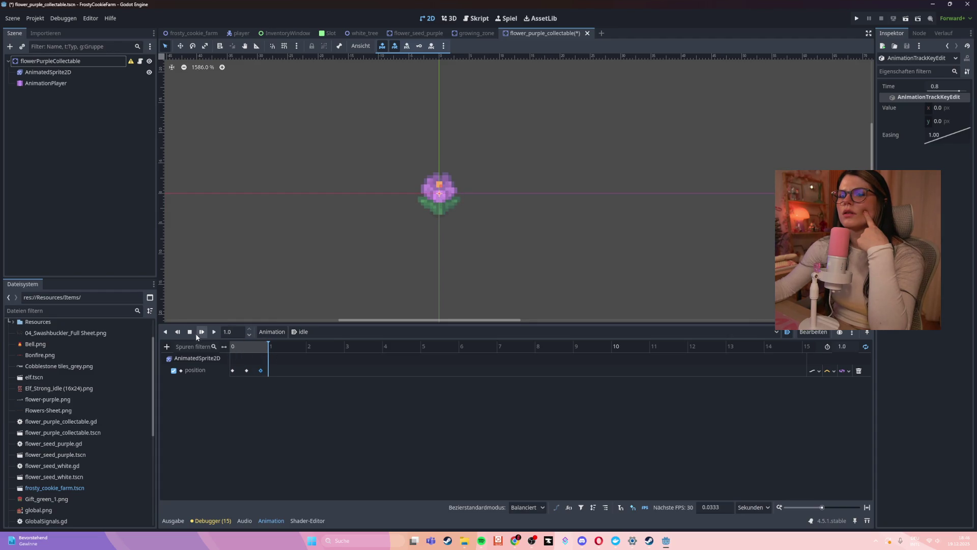
Step: Preview idle with Play and Stop, then show the AnimatedSprite2D's frames
click(189, 331)
click(214, 332)
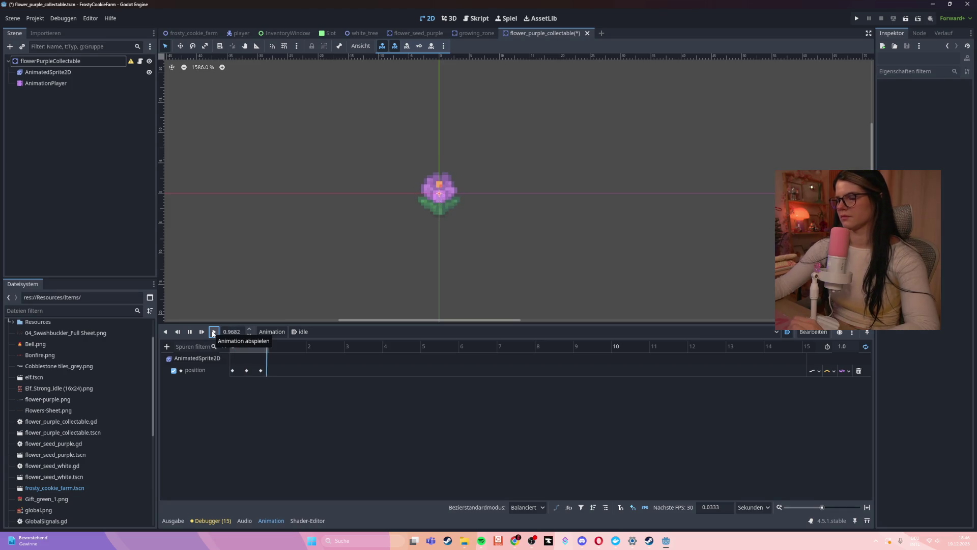
click(189, 331)
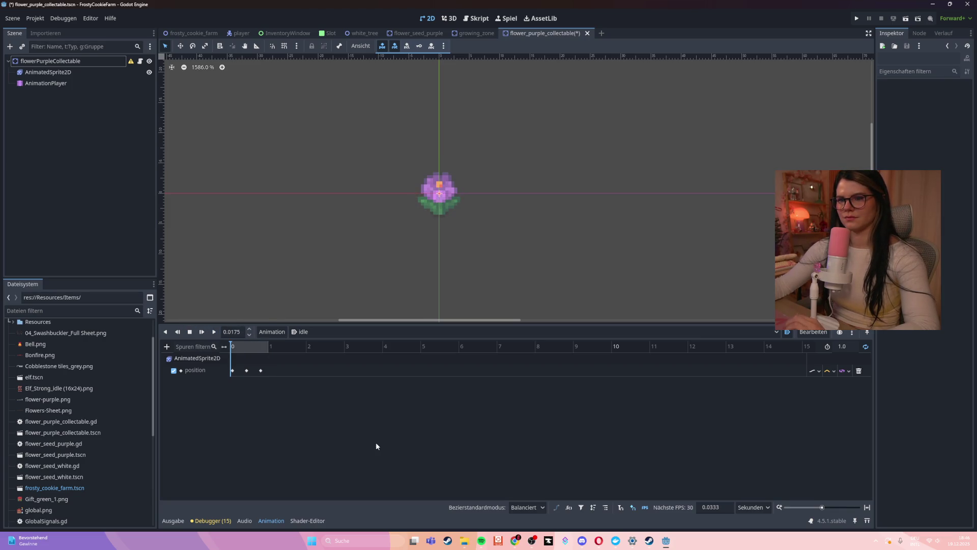
click(48, 72)
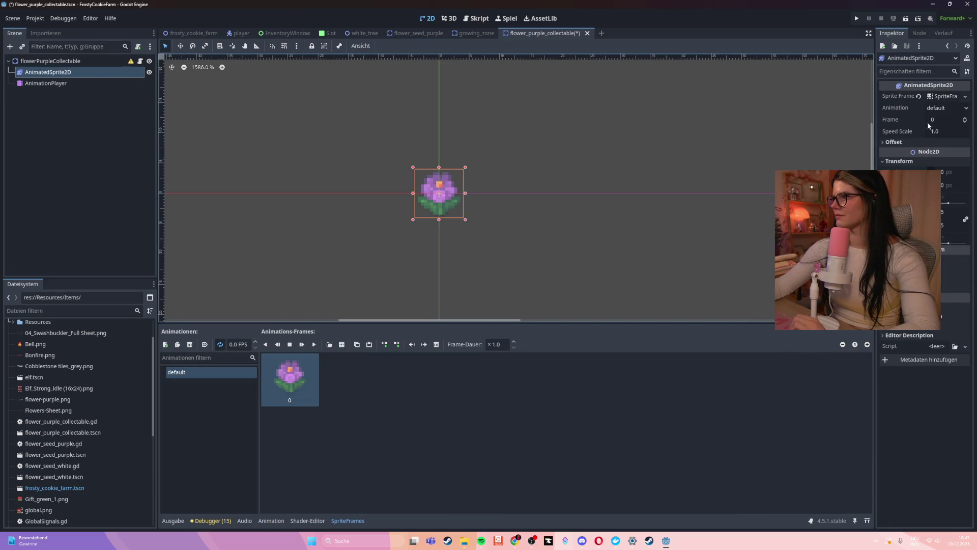
Step: Check the sprite's frame value, expand its Visibility settings, and return to the animation timeline
click(965, 120)
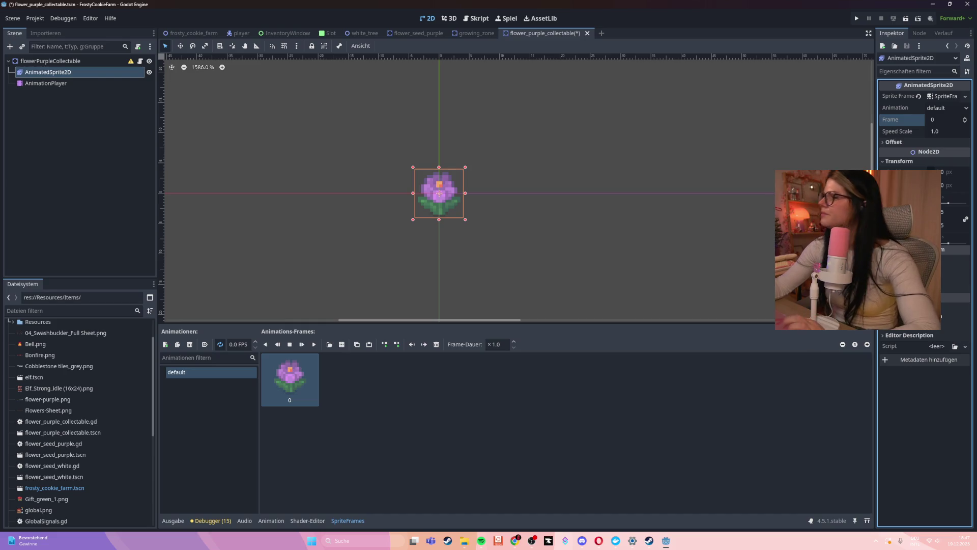
click(896, 259)
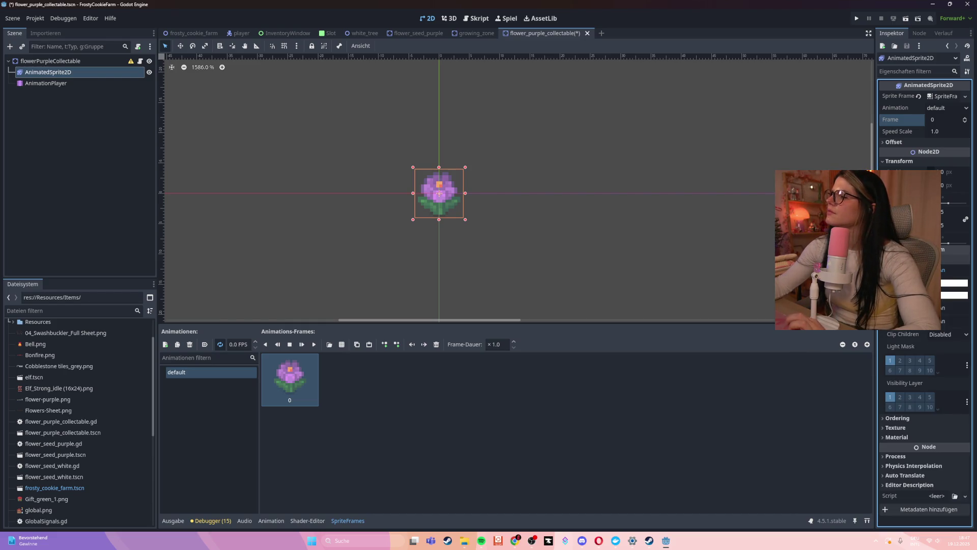
click(271, 521)
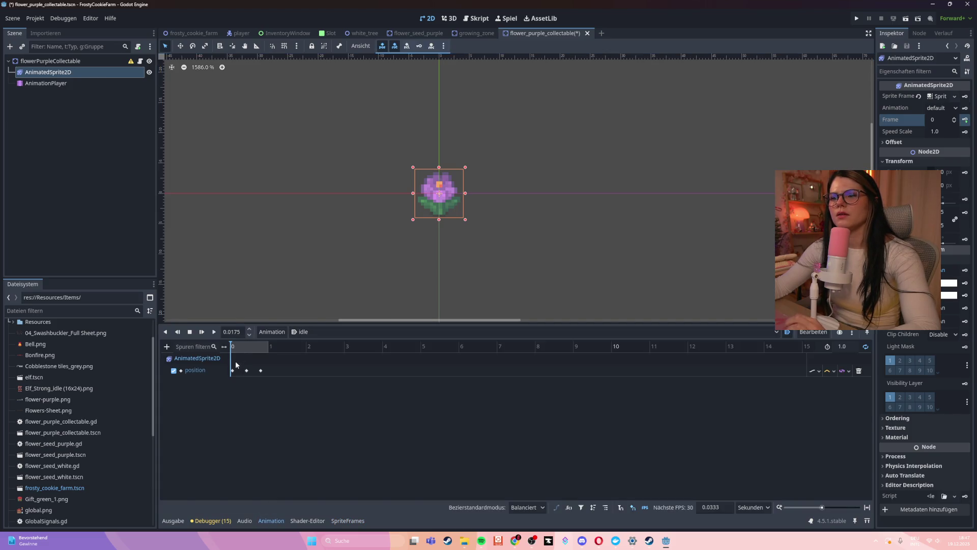
Step: Scrub idle and step through its position keyframes, selecting the first one
mouse_move(232, 347)
mouse_down()
mouse_move(269, 345)
mouse_move(225, 347)
mouse_up()
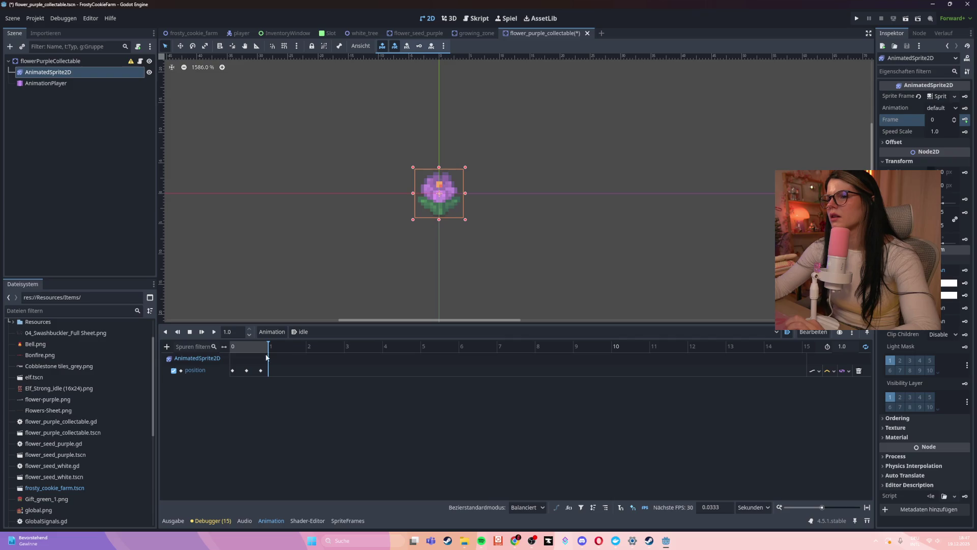
click(261, 371)
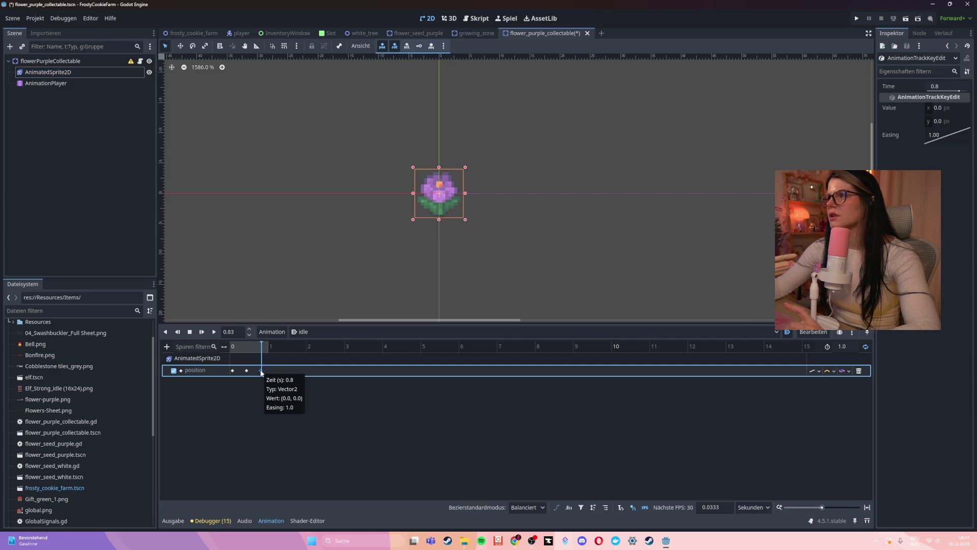
click(246, 370)
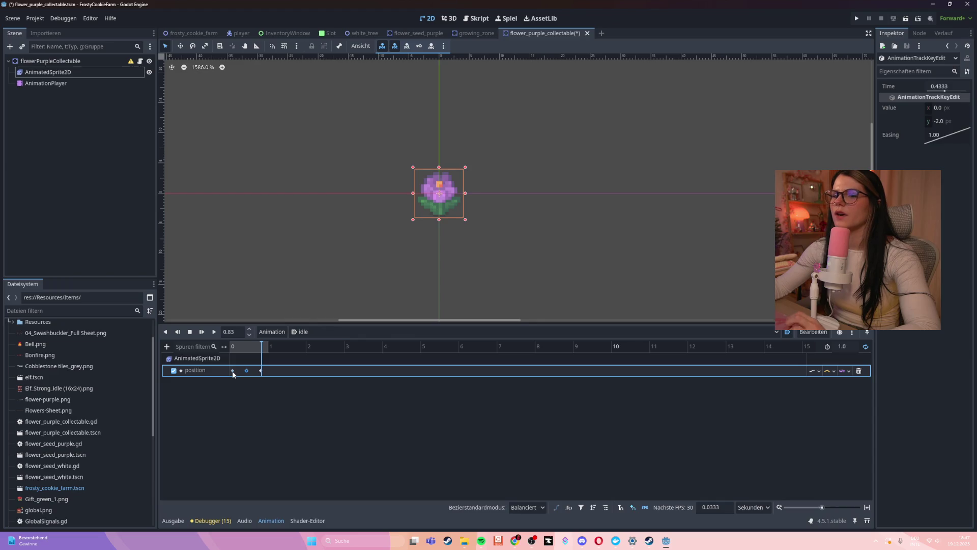
click(233, 371)
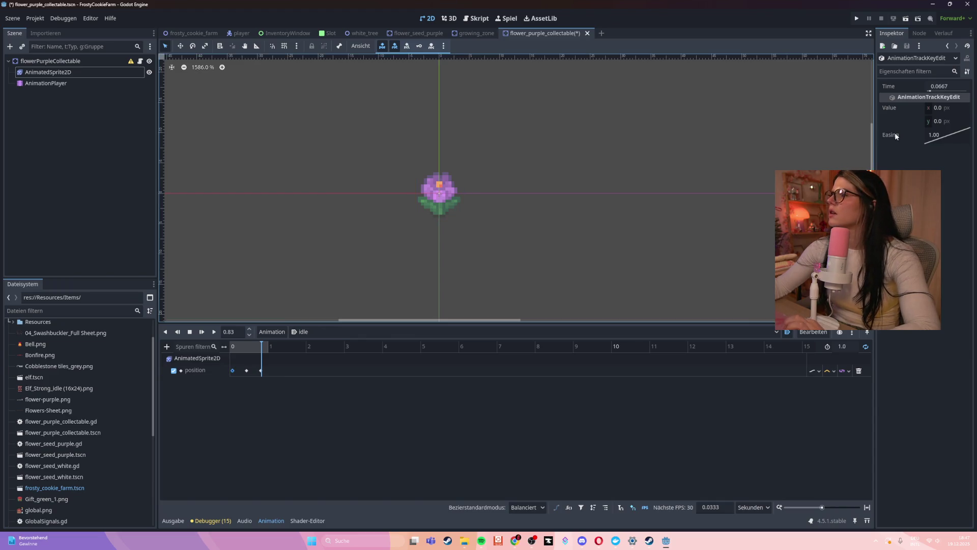
Step: Raise the first keyframe's easing from 1.00 to 2.46, previewing the animation along the way
drag(943, 135, 945, 135)
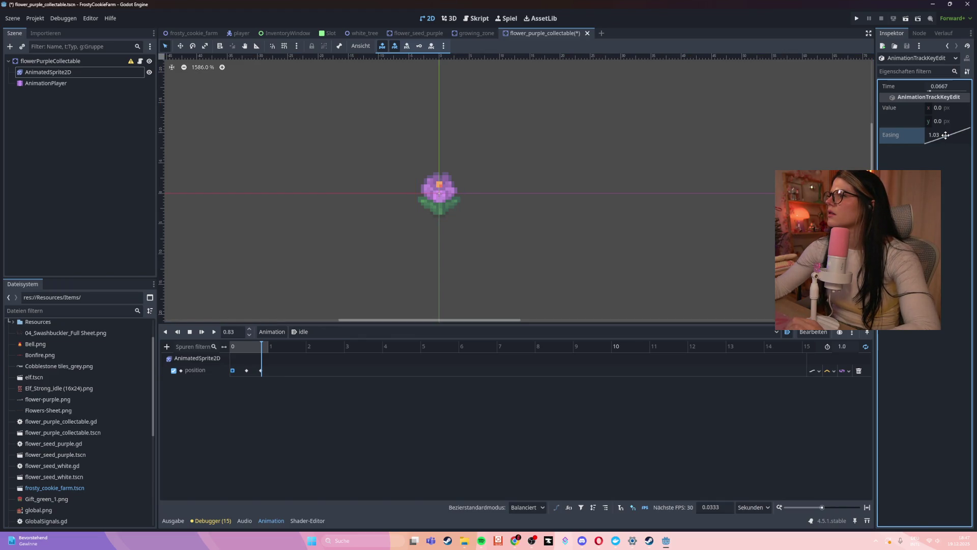
drag(963, 129, 971, 139)
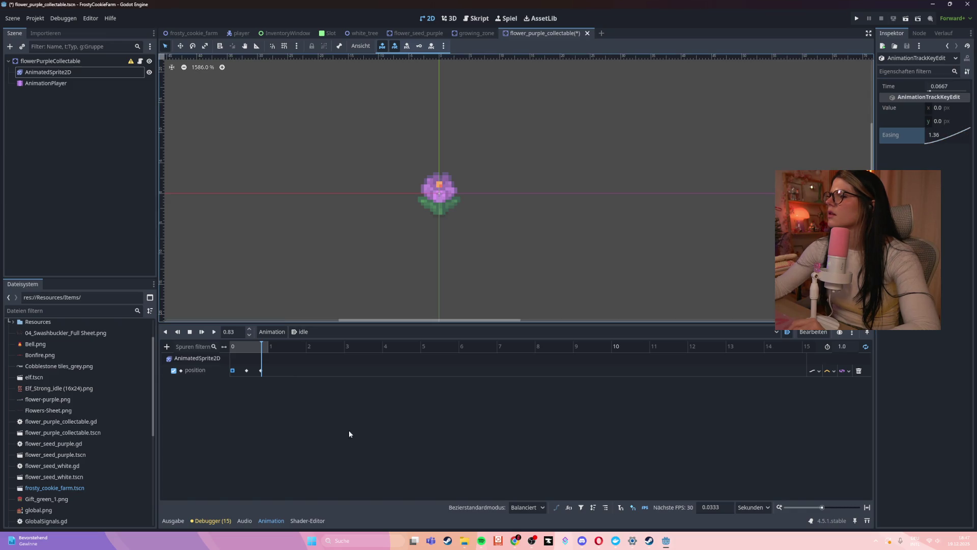
click(218, 336)
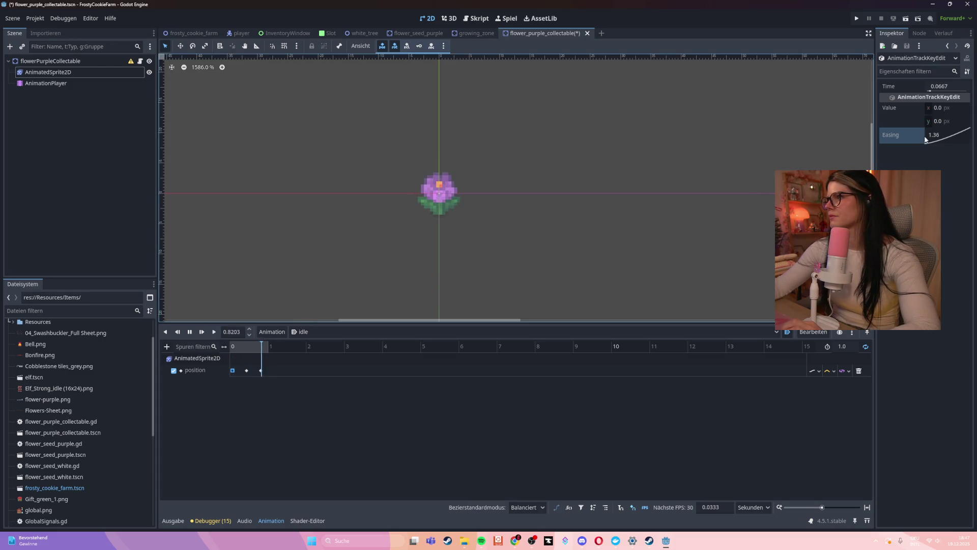
mouse_move(936, 136)
mouse_down()
mouse_move(957, 174)
mouse_move(944, 130)
mouse_up()
click(944, 131)
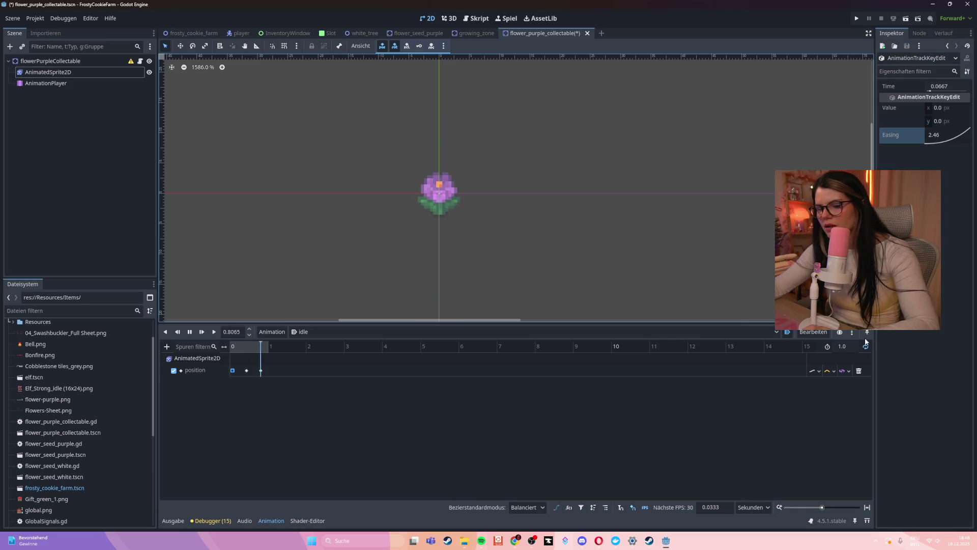
key(super)
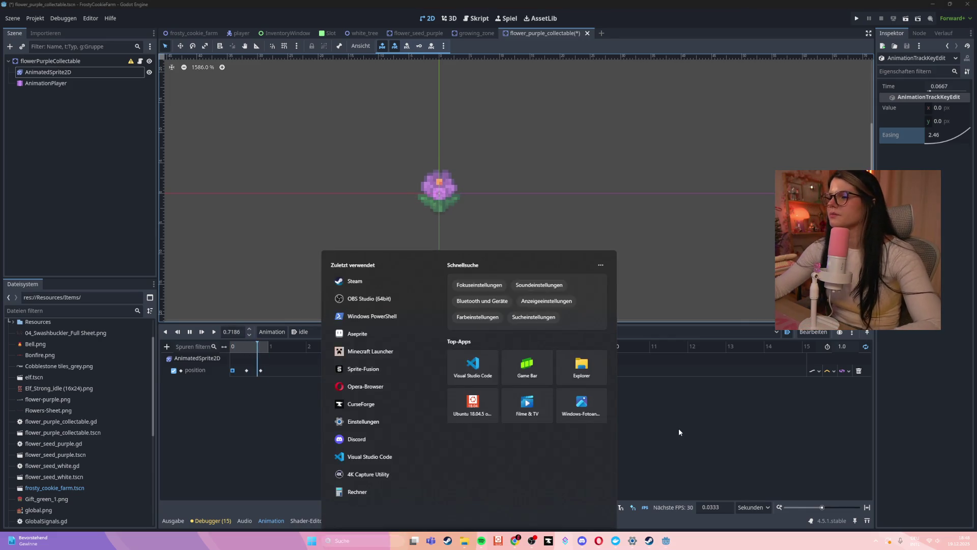
Step: Dismiss the Start menu, save flower_purple_collectable, and open the 'idle' Animation dropdown
click(679, 432)
key(super)
key(ctrl+s)
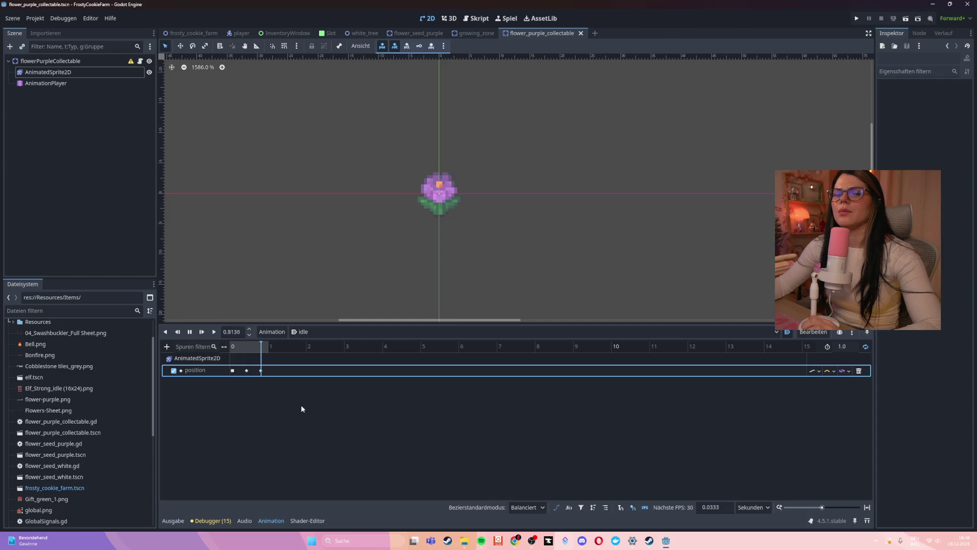
click(316, 334)
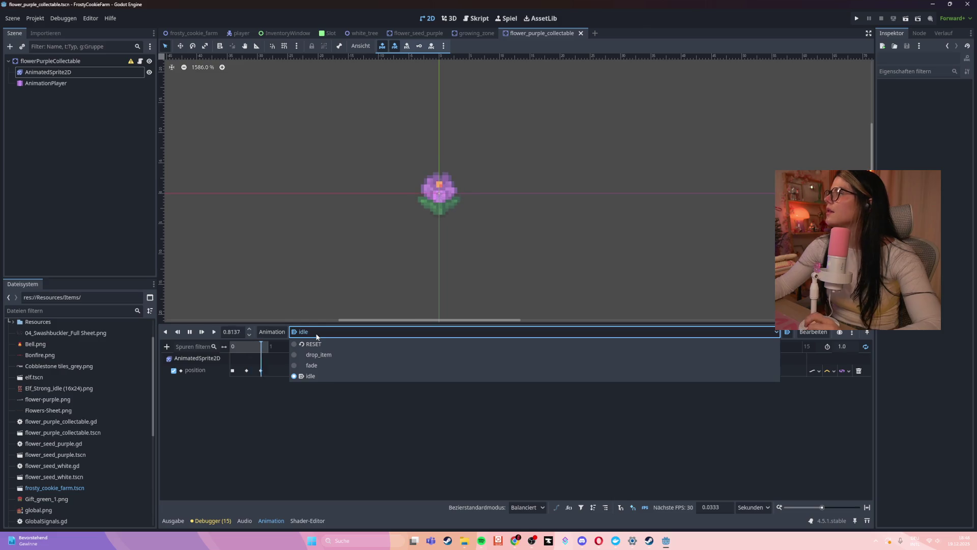
Step: Switch to the drop_item animation and select its position keyframe at 0.2667 s
click(314, 357)
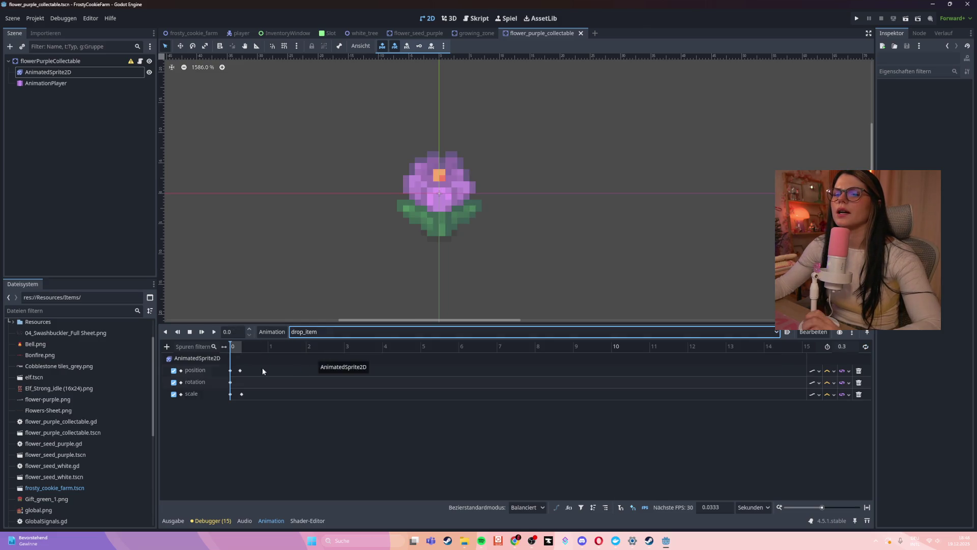
click(238, 358)
click(271, 520)
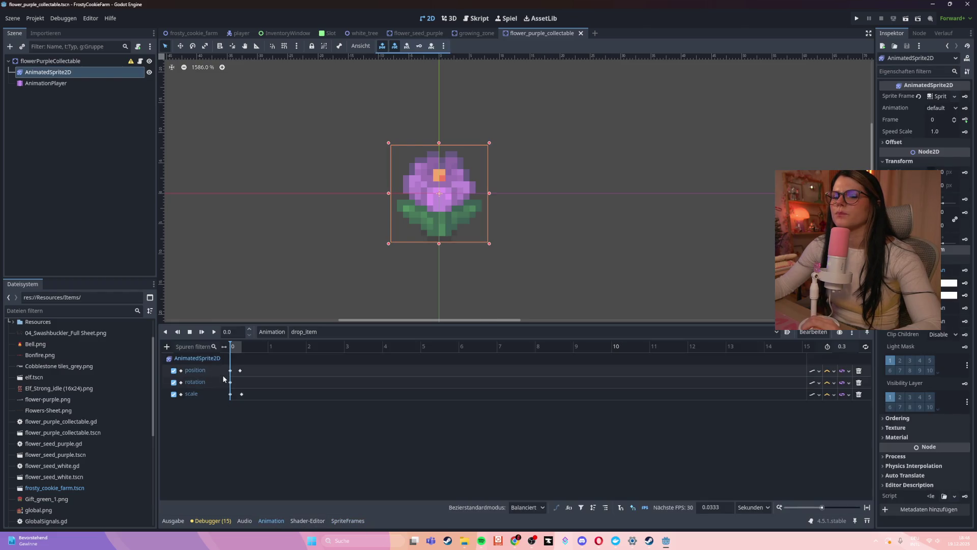
click(213, 332)
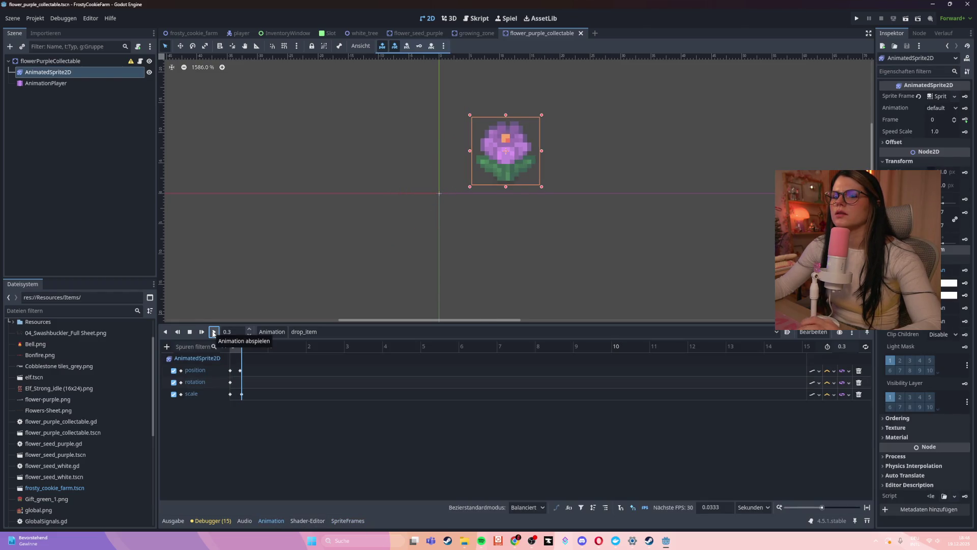
click(240, 371)
Step: Change the keyframe's position value from 11, -7 to x 0, y -2
click(604, 102)
click(938, 122)
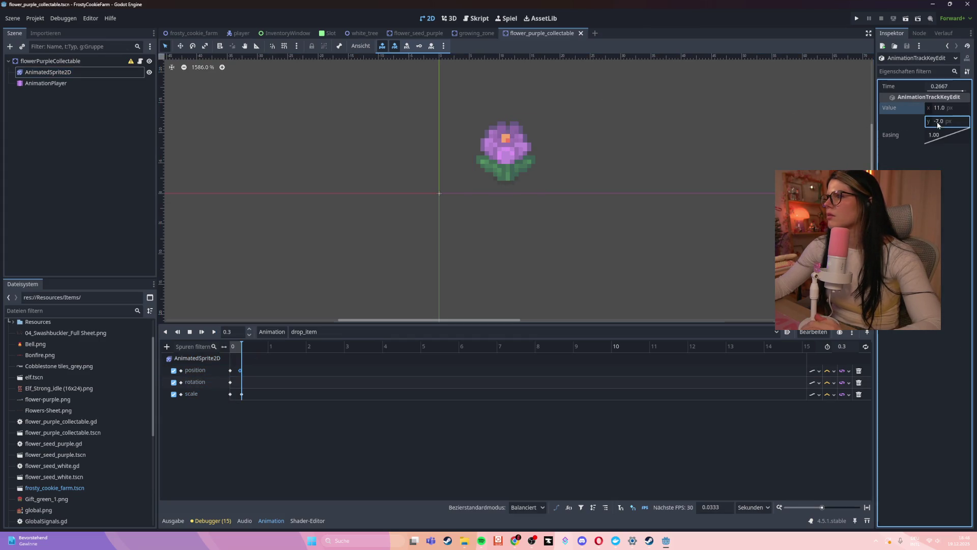
text(-2)
key(Return)
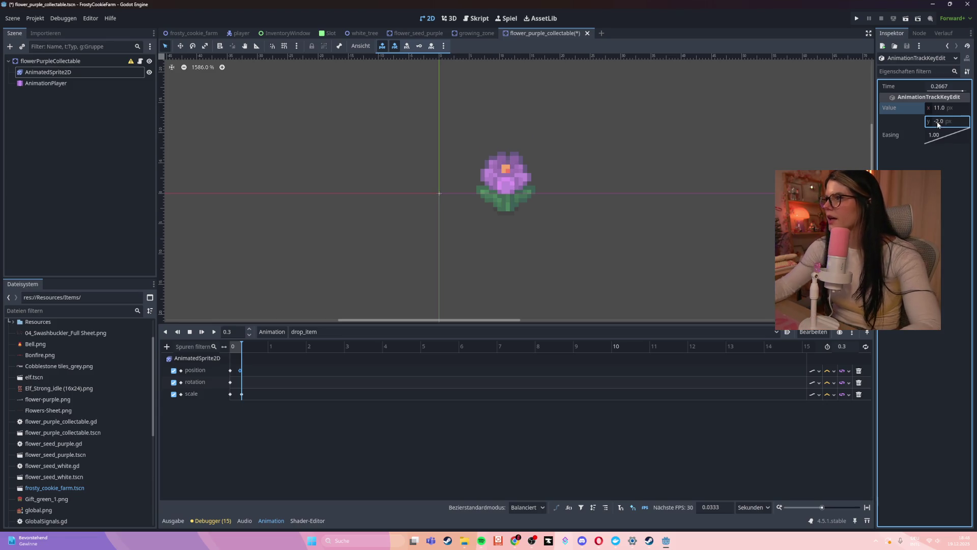
click(938, 107)
text(0)
key(Return)
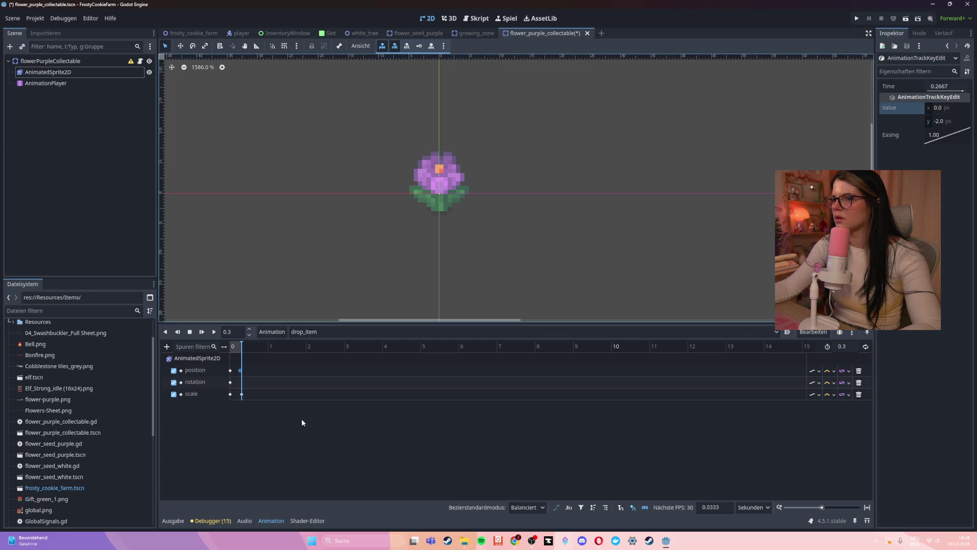
Step: Rewind and replay drop_item to preview the change, save the scene, and run the game
drag(236, 346, 230, 346)
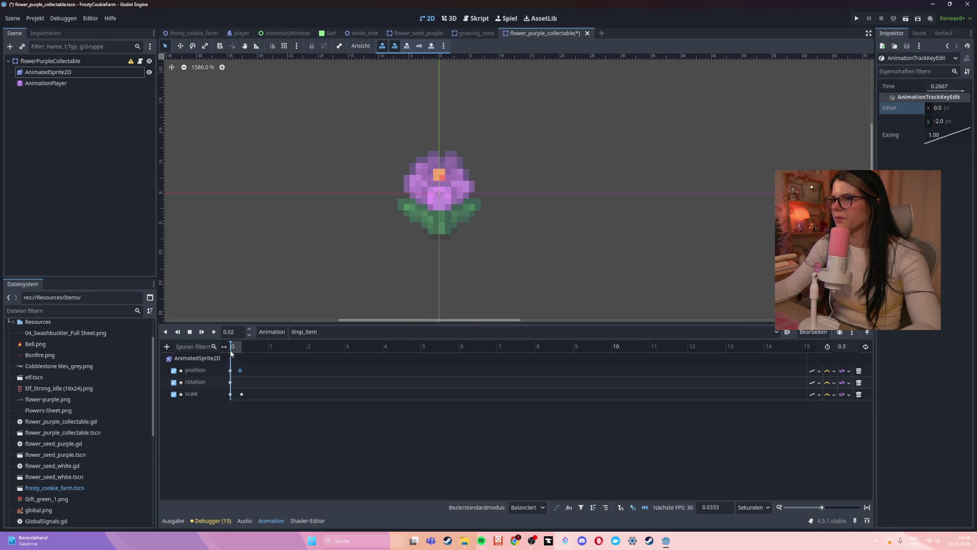
click(214, 331)
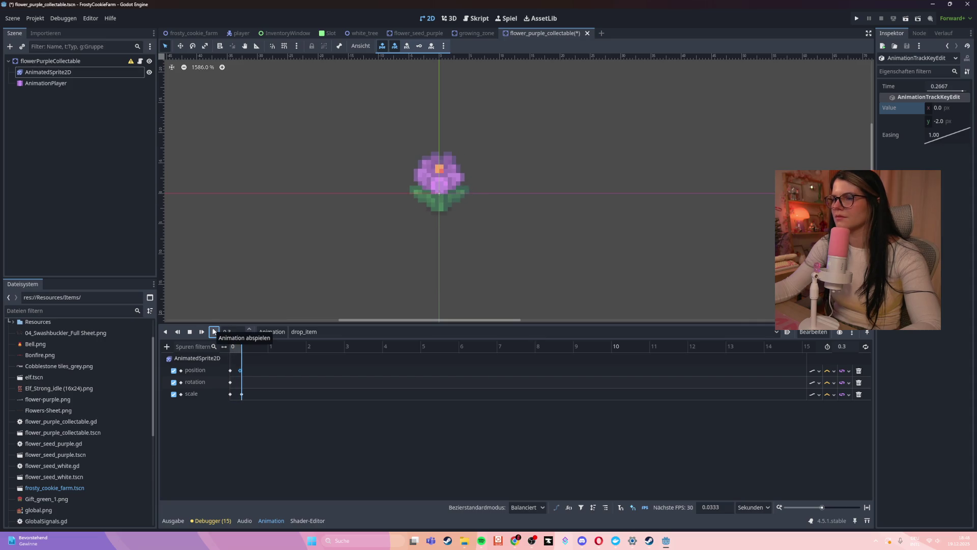
click(350, 490)
key(ctrl+s)
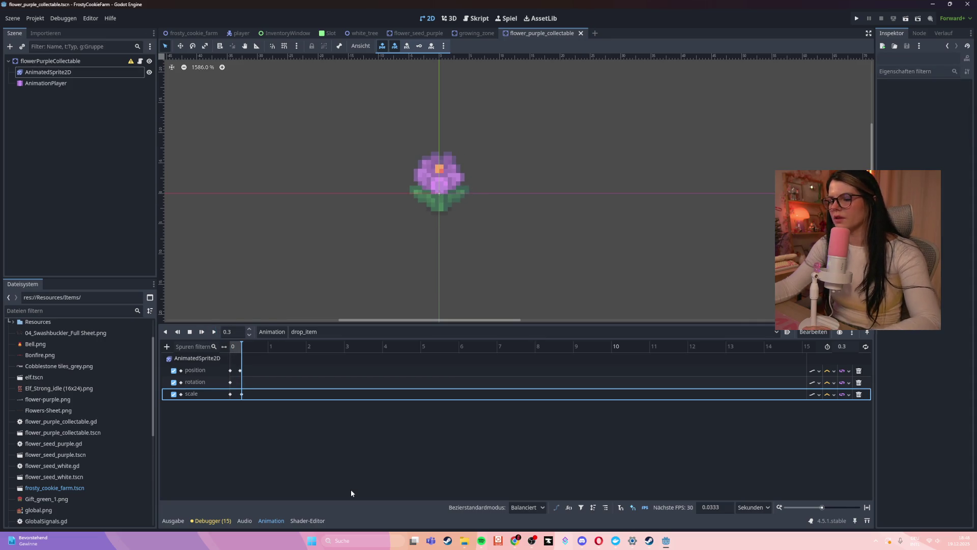
key(F5)
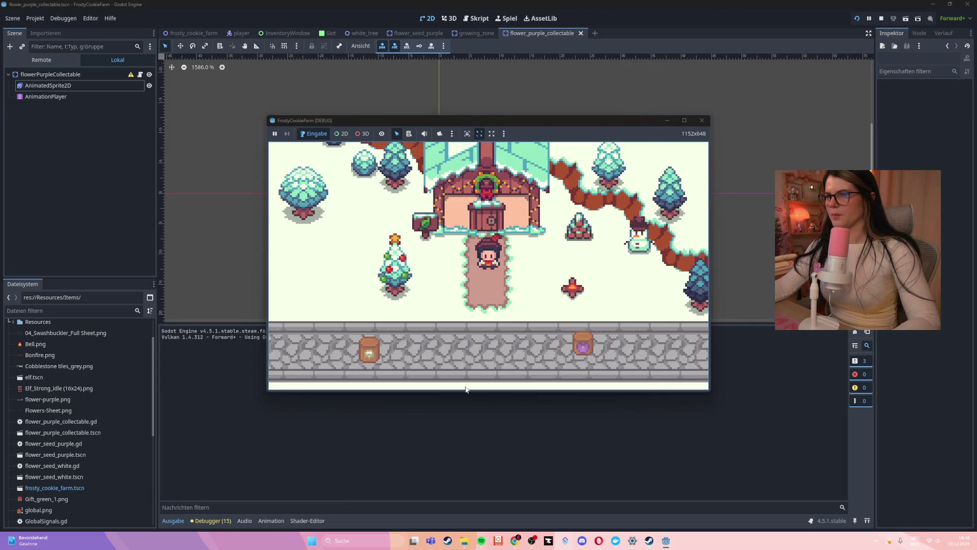
Step: Walk the player right to the growing zone and interact beside the purple flower
key(s)
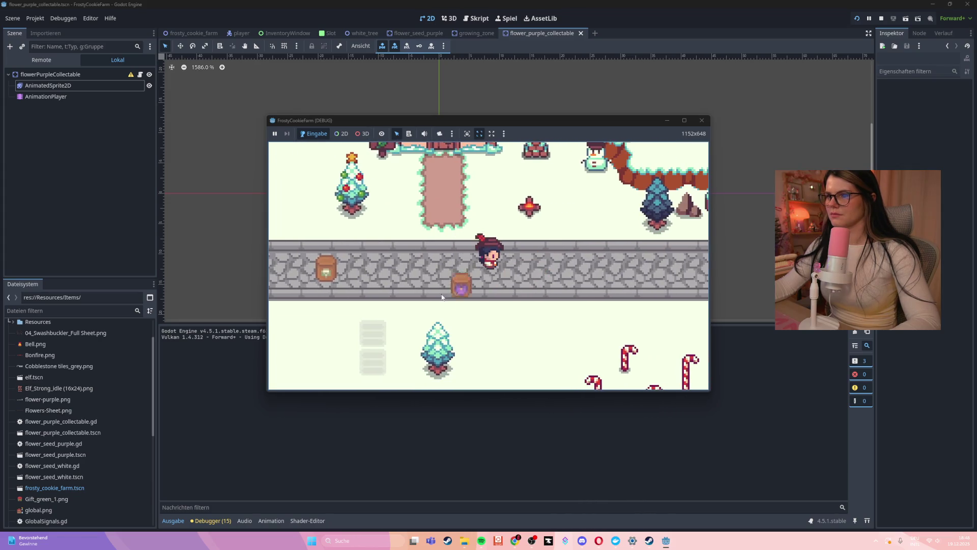
key(s)
key(a)
key(e)
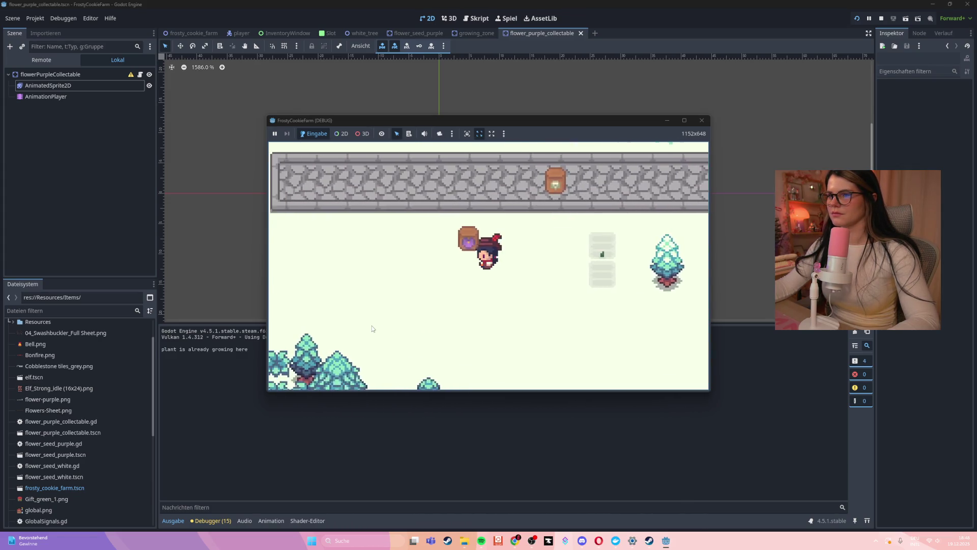
key(d)
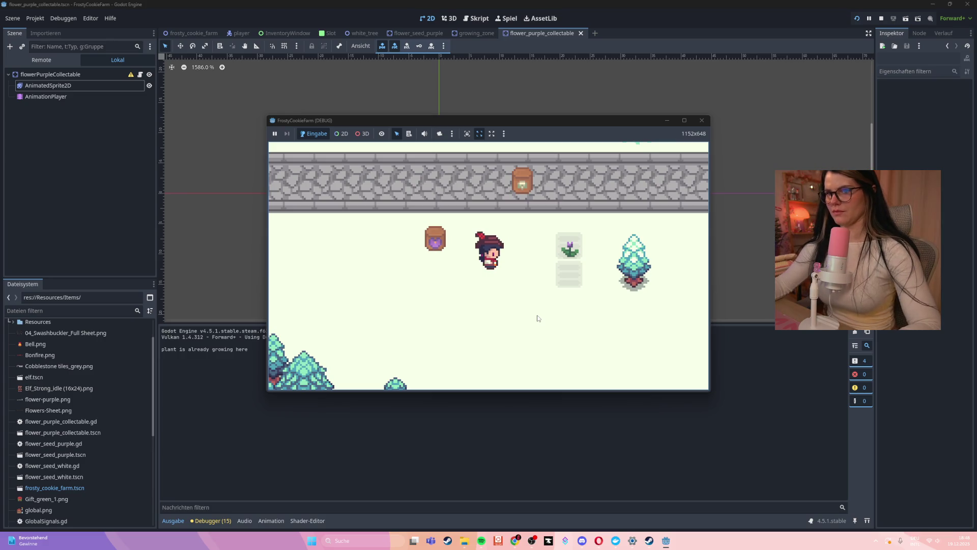
key(d)
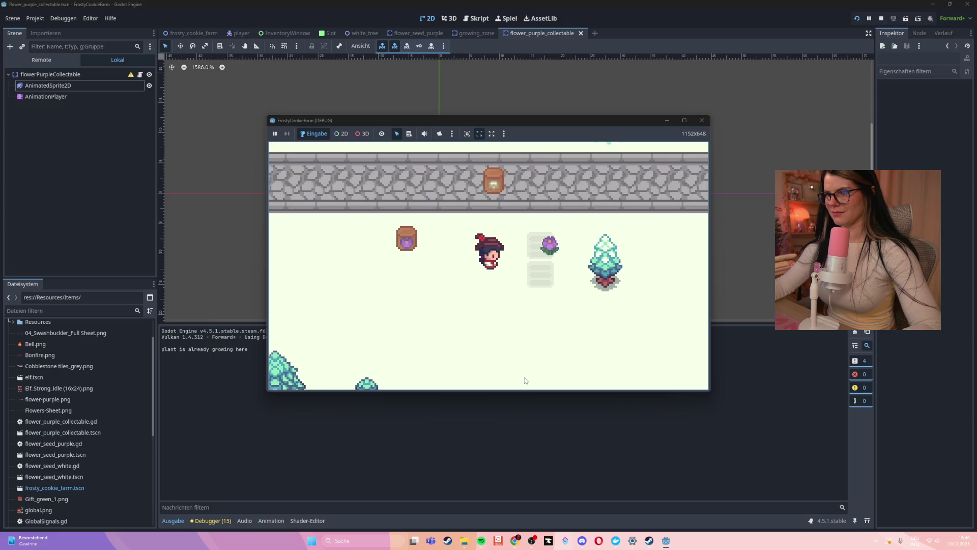
key(e)
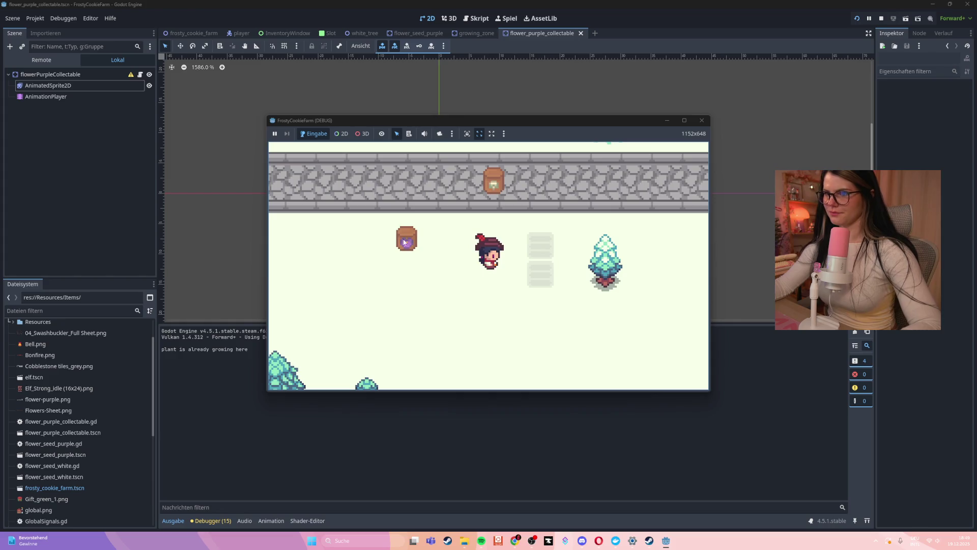
Step: Plant seeds in both soil plots and harvest the grown purple flower
click(540, 244)
click(541, 278)
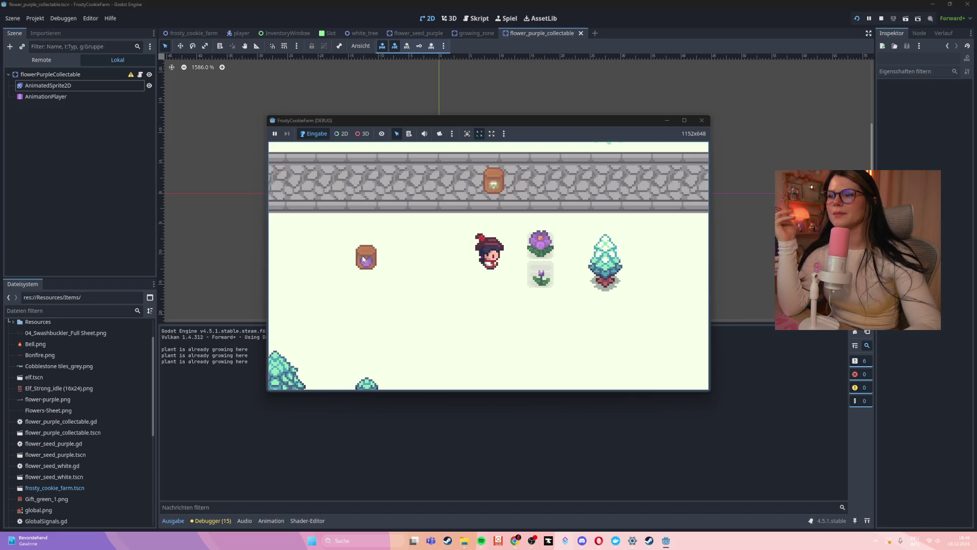
click(540, 243)
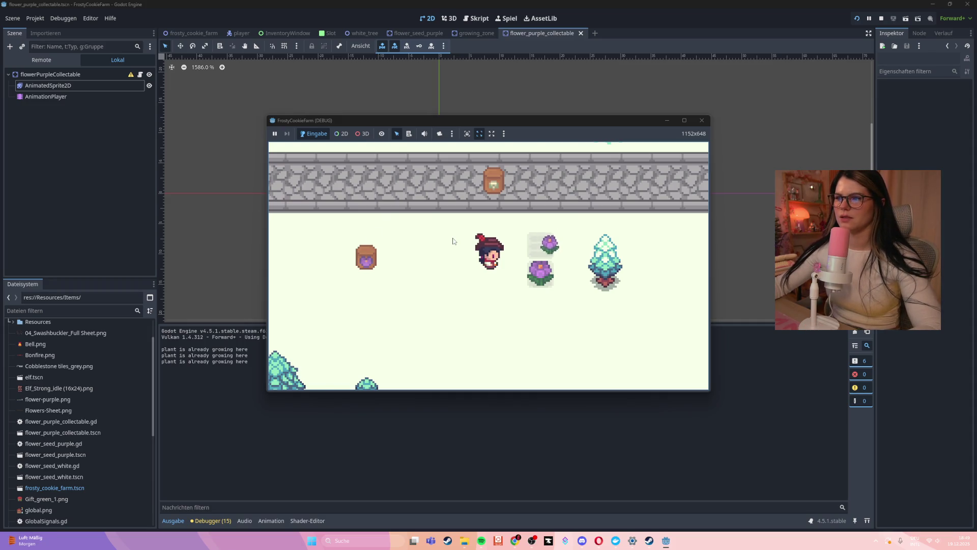
Step: Walk the player around the field with the arrow keys and harvest the full-grown purple flower
key(Up)
key(Right)
key(Down)
key(Right)
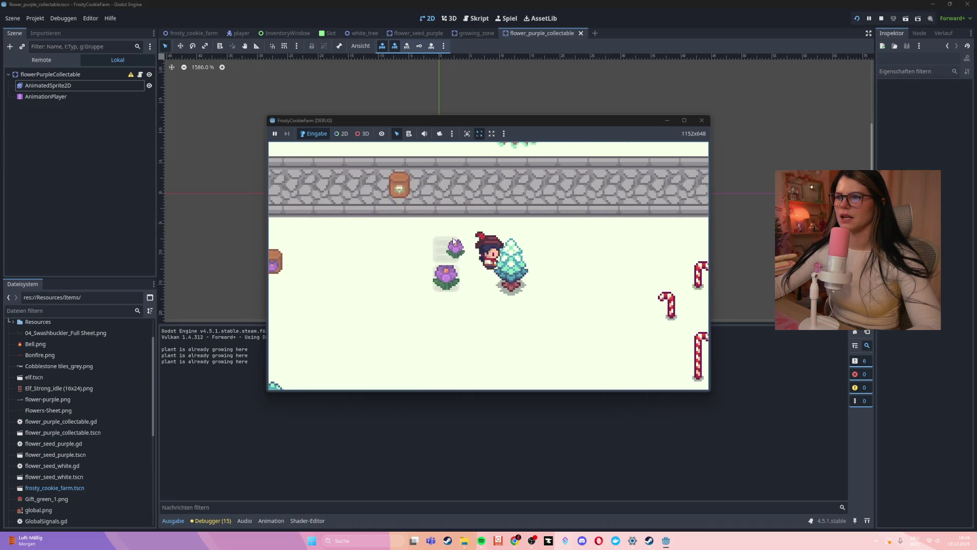
key(Left)
key(Up)
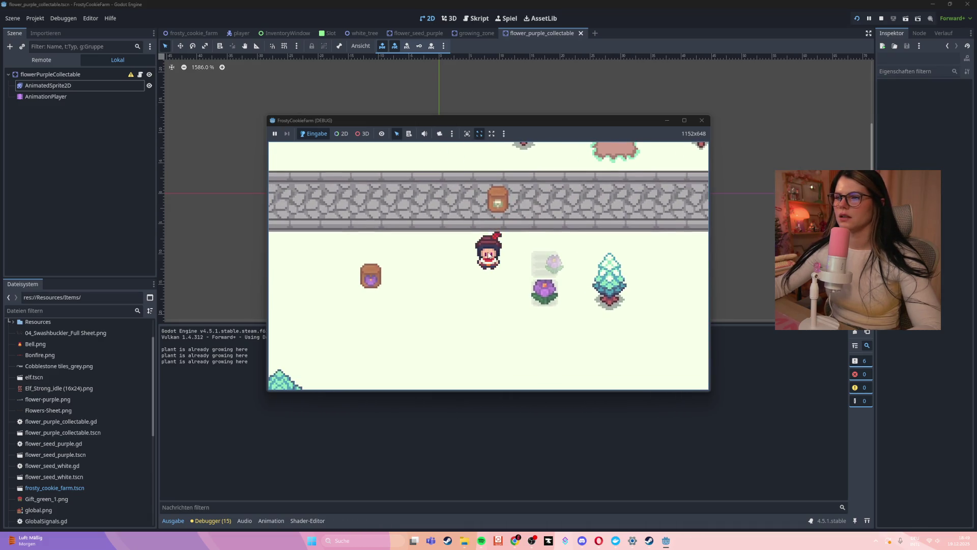
key(Down)
key(Right)
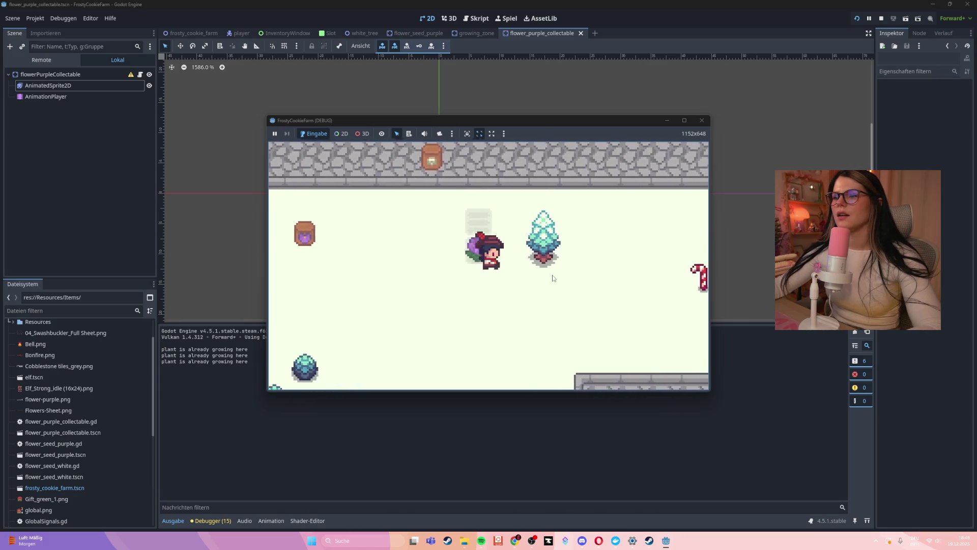
key(Left)
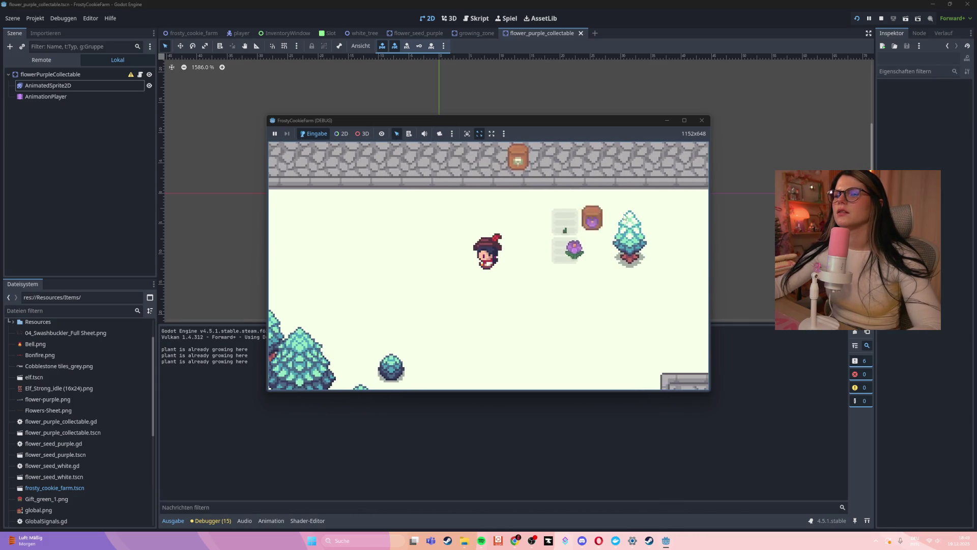
key(Right)
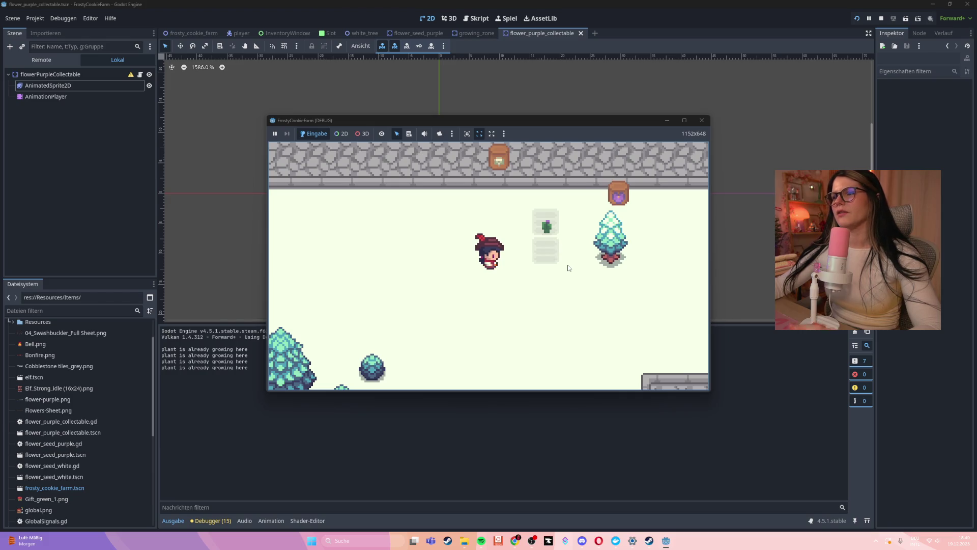
key(Right)
key(Down)
key(Up)
key(Right)
key(Up)
key(Down)
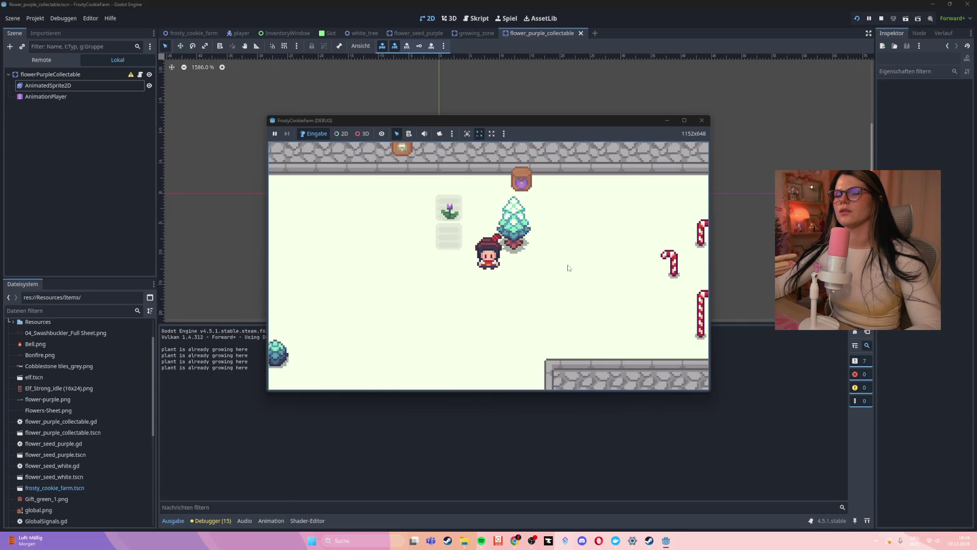
key(Up)
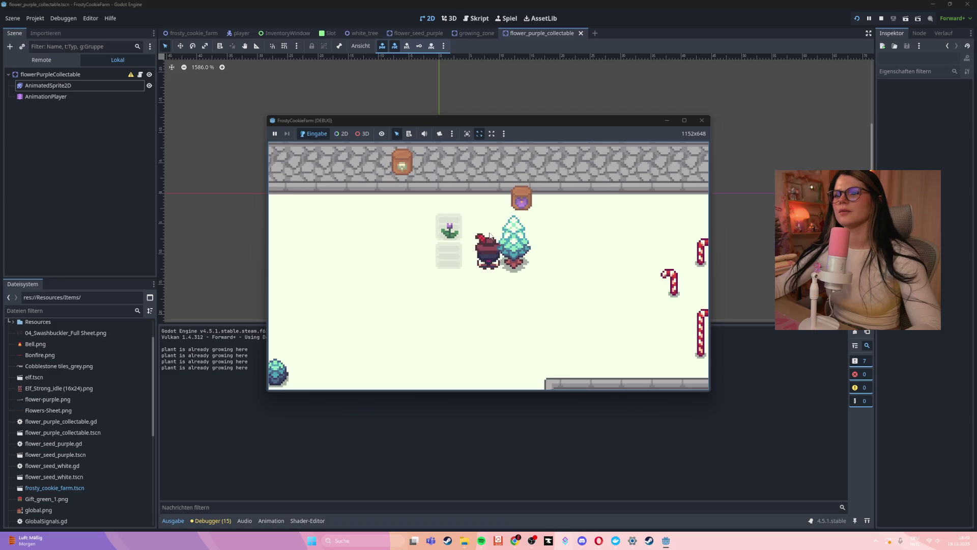
key(e)
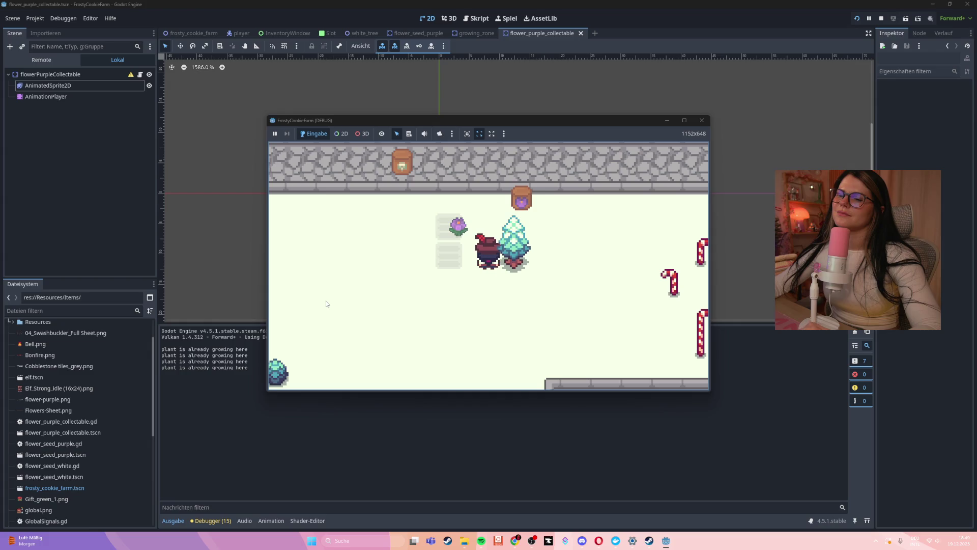
Step: Stop the test run, save the scene, and bring the tutorial browser forward
click(702, 121)
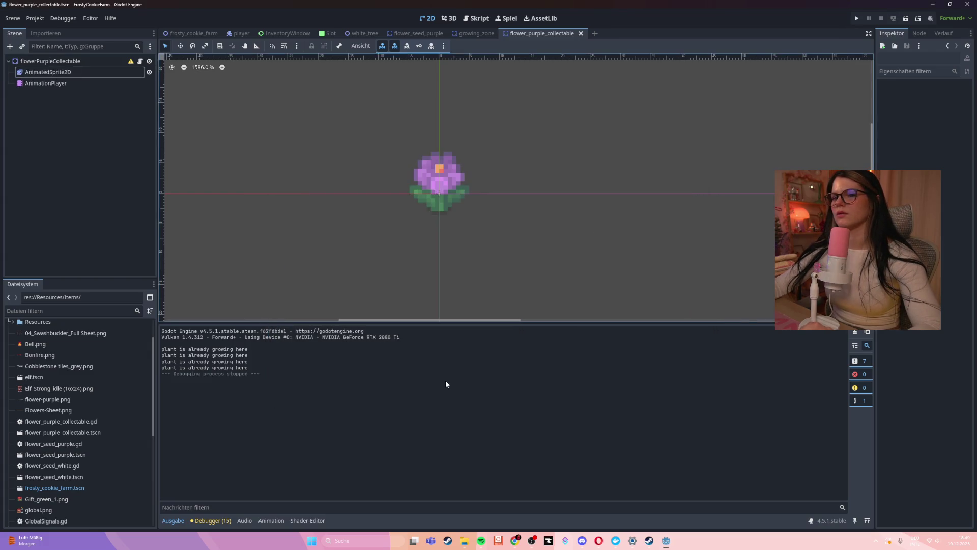
key(ctrl+s)
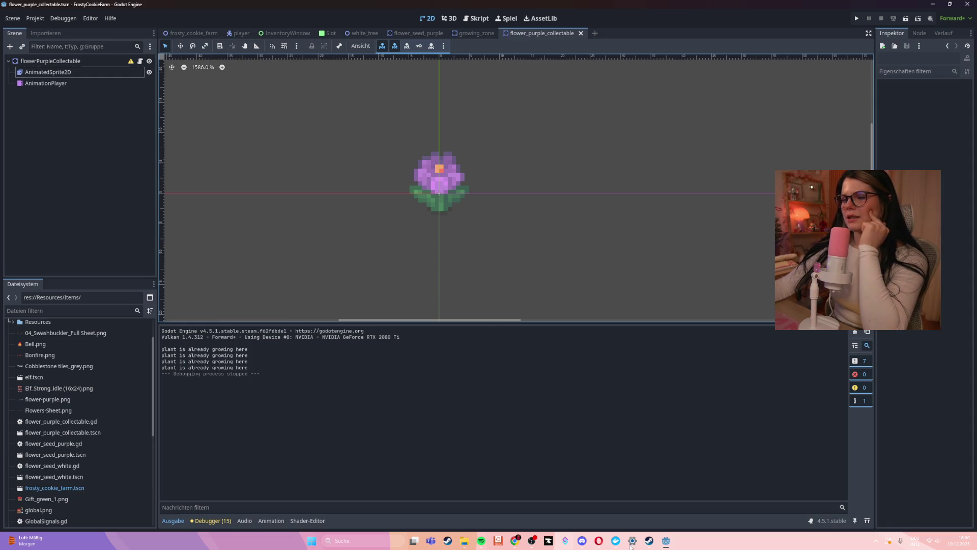
click(598, 541)
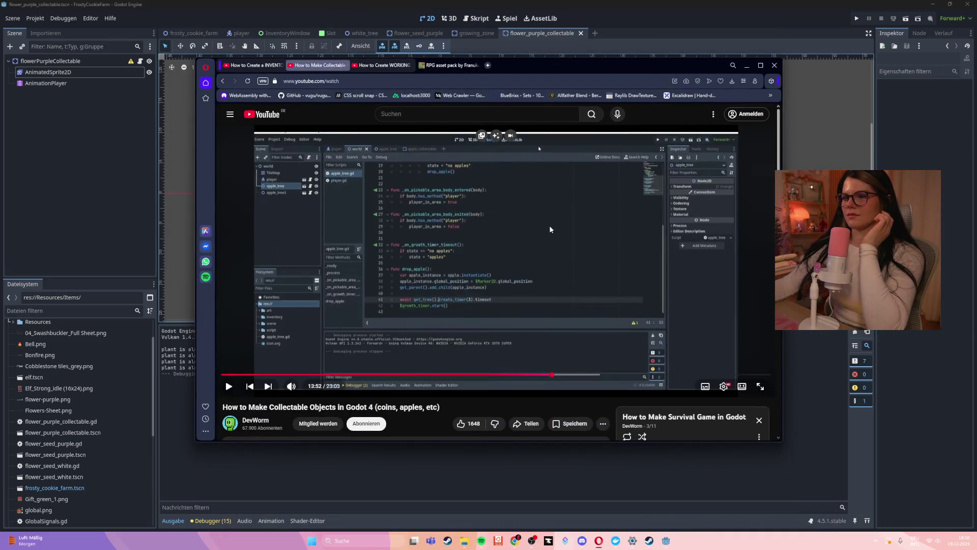
Step: Play the collectables tutorial, skip through 15:31, 17:55, 19:03, 20:18, 21:18, 22:27, then close its tab
click(550, 229)
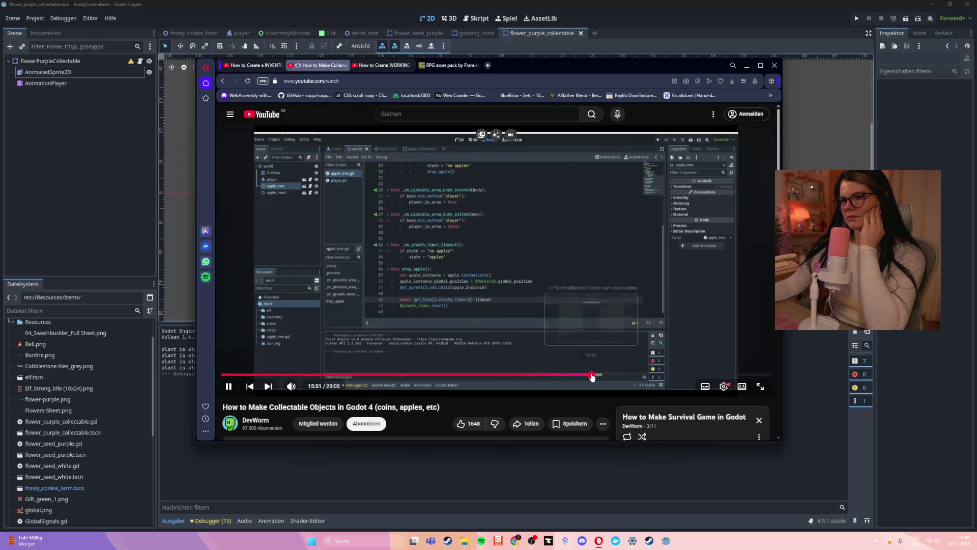
click(592, 375)
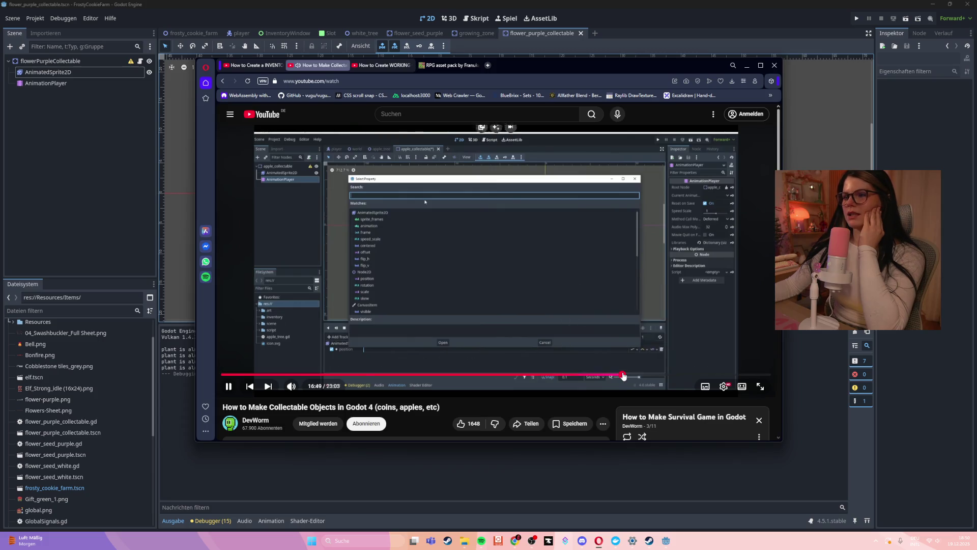
click(650, 375)
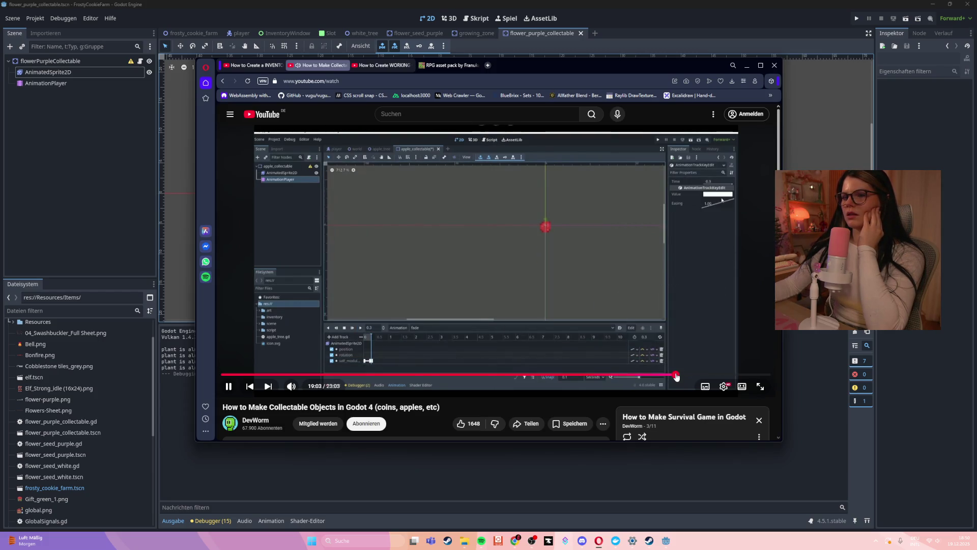
click(676, 375)
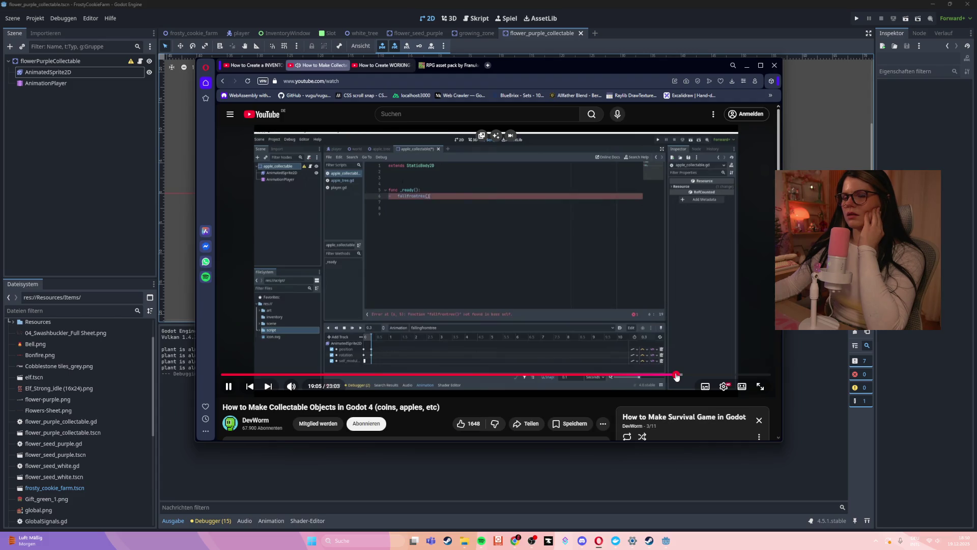
click(707, 376)
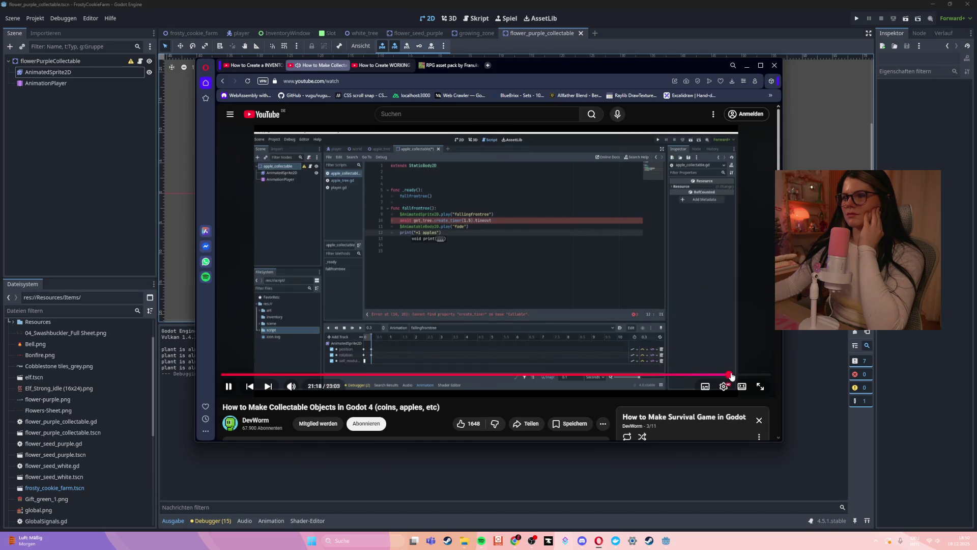
click(731, 375)
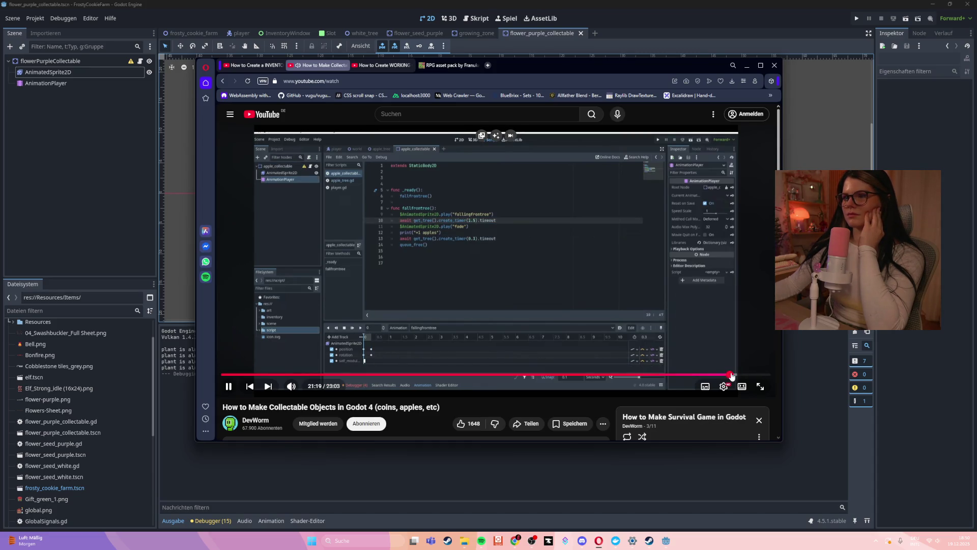
click(758, 374)
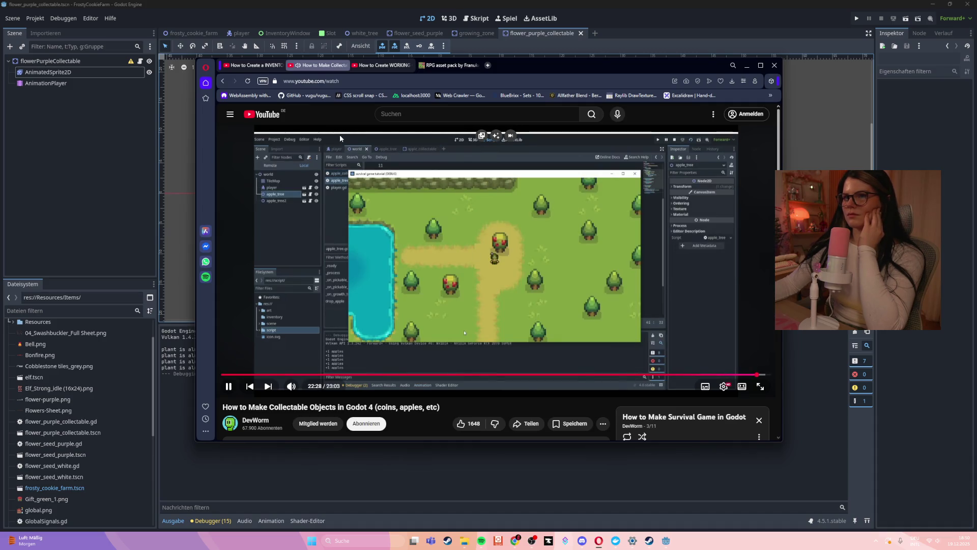
click(346, 66)
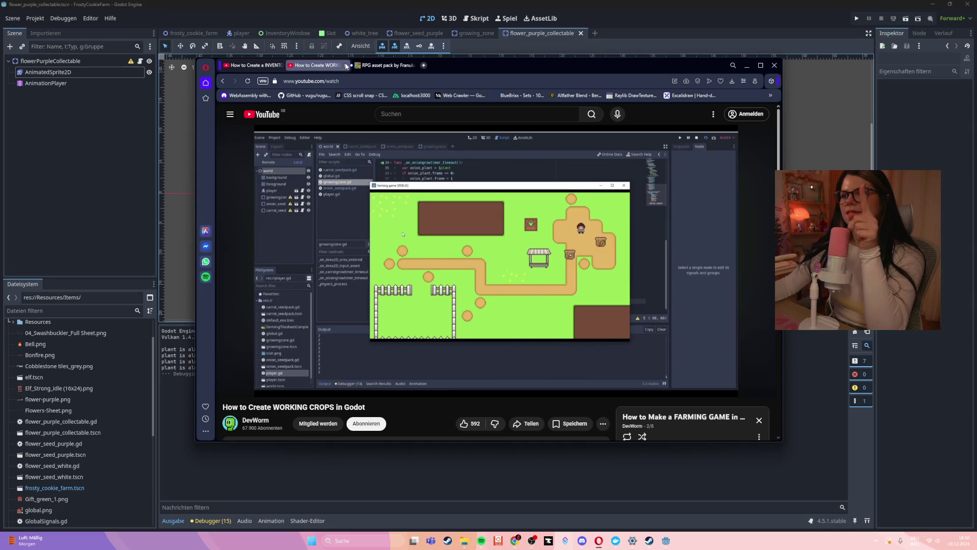
Step: Close the working crops tab, watch the inventory part 2 opening with pauses, then minimize the browser
click(346, 66)
click(341, 254)
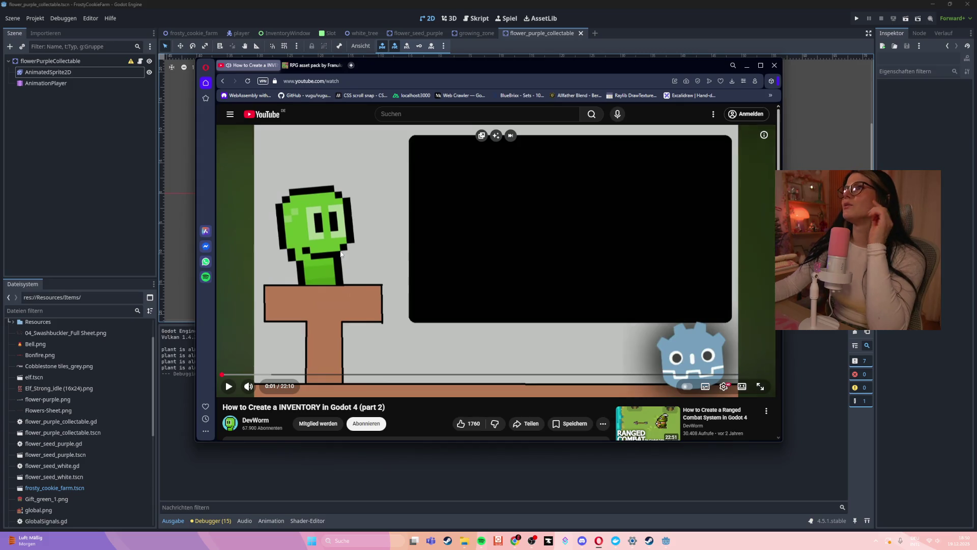
click(340, 250)
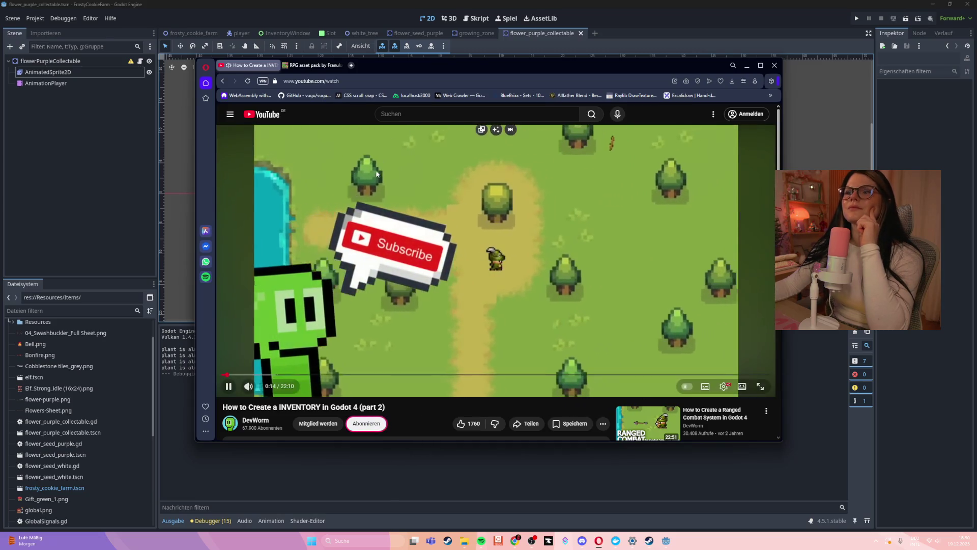
click(382, 212)
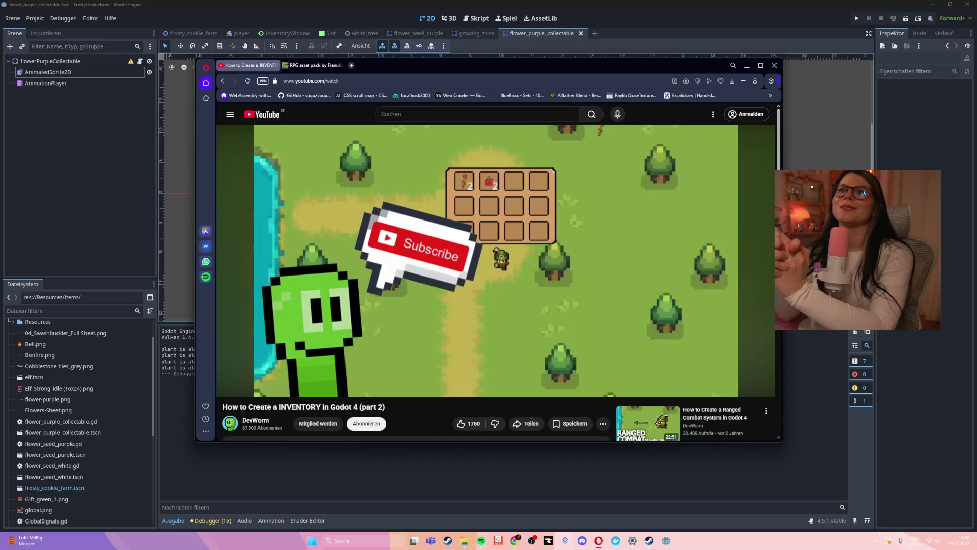
click(379, 193)
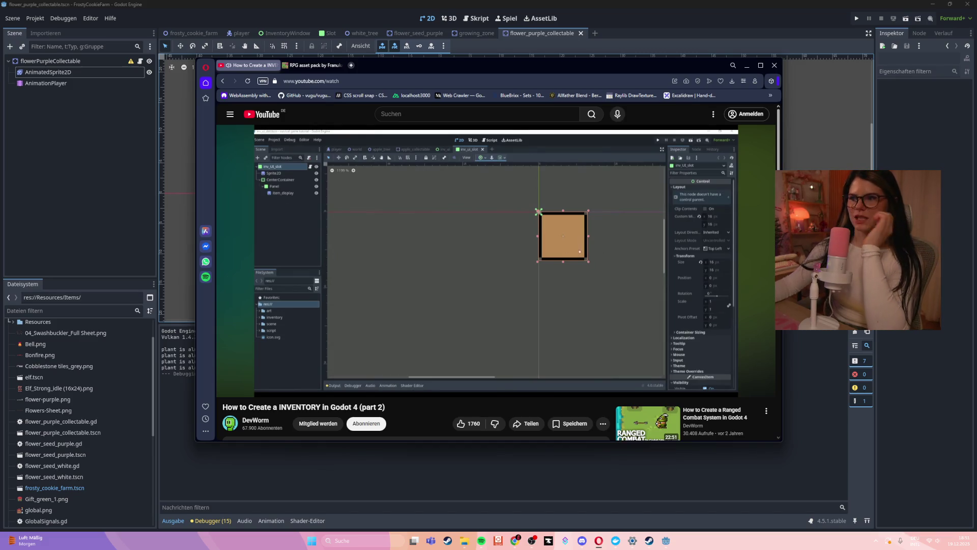
mouse_move(495, 274)
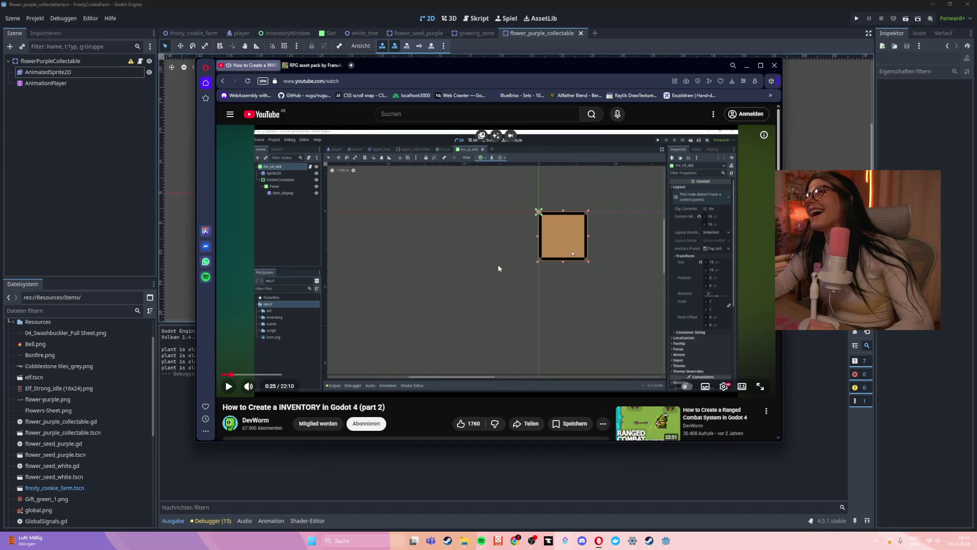
click(747, 65)
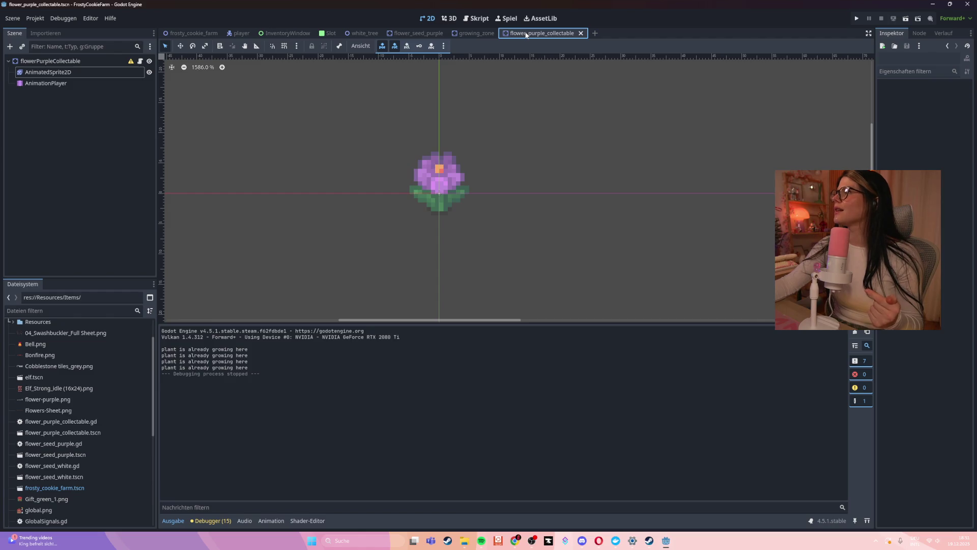
Step: Close flower_purple_collectable, look over the Slot and InventoryWindow scenes, and open Slot.gd from the Slot node
click(582, 33)
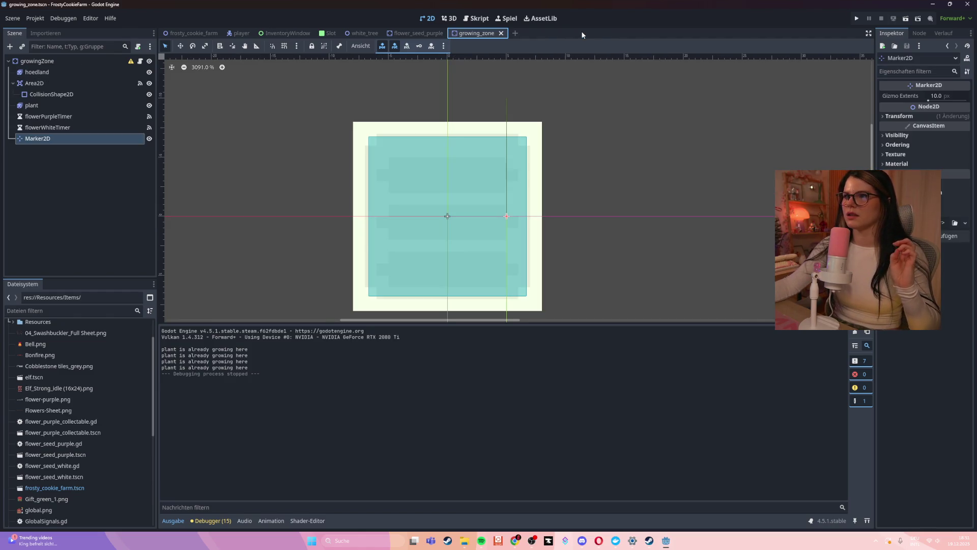
click(330, 35)
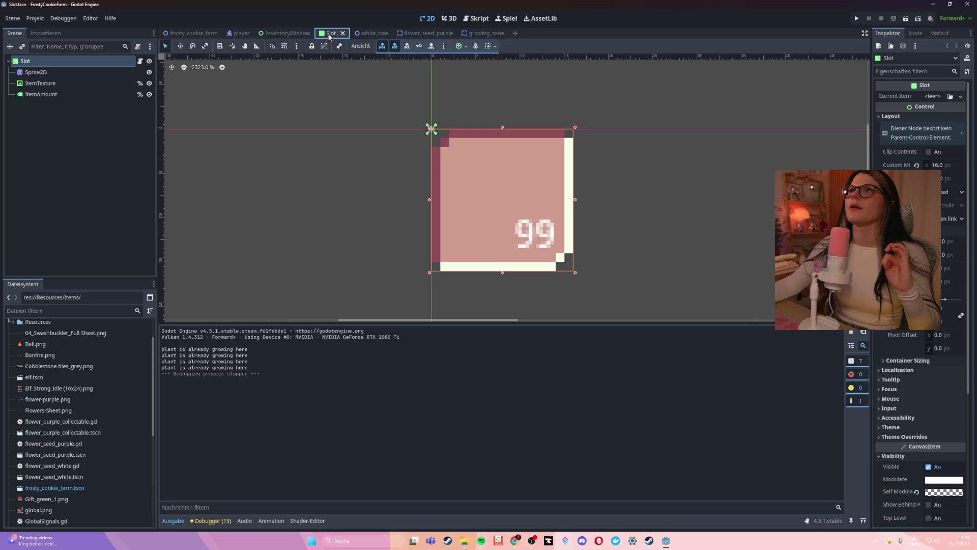
click(287, 34)
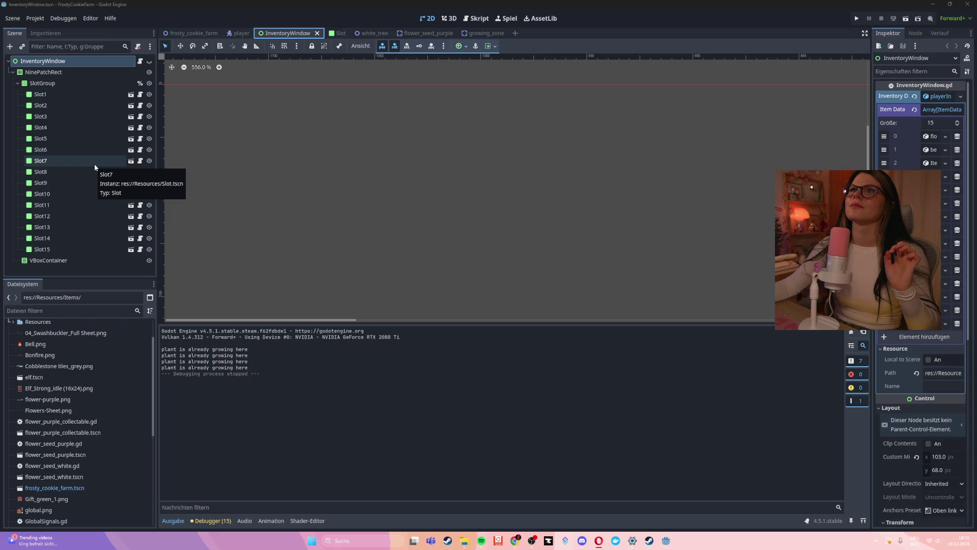
click(337, 33)
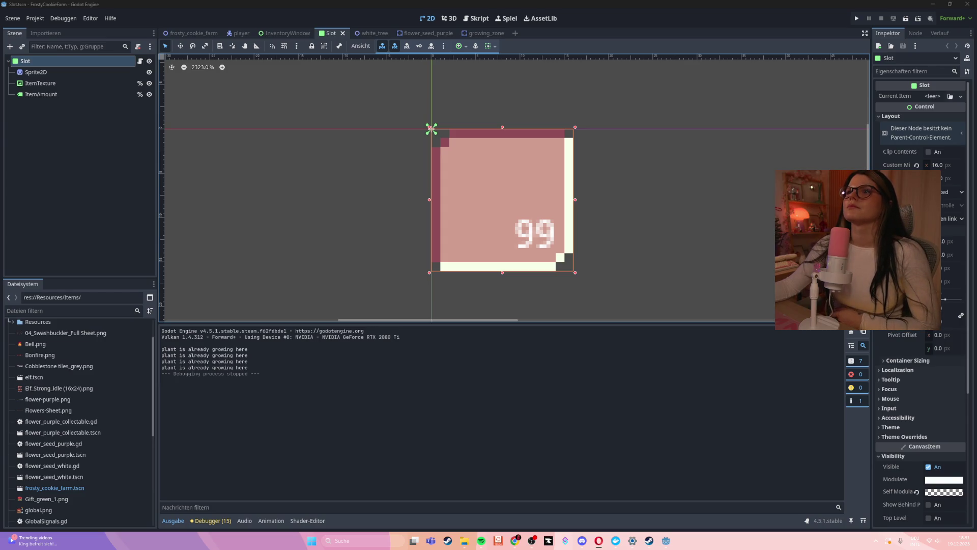
click(141, 62)
click(141, 62)
mouse_move(460, 178)
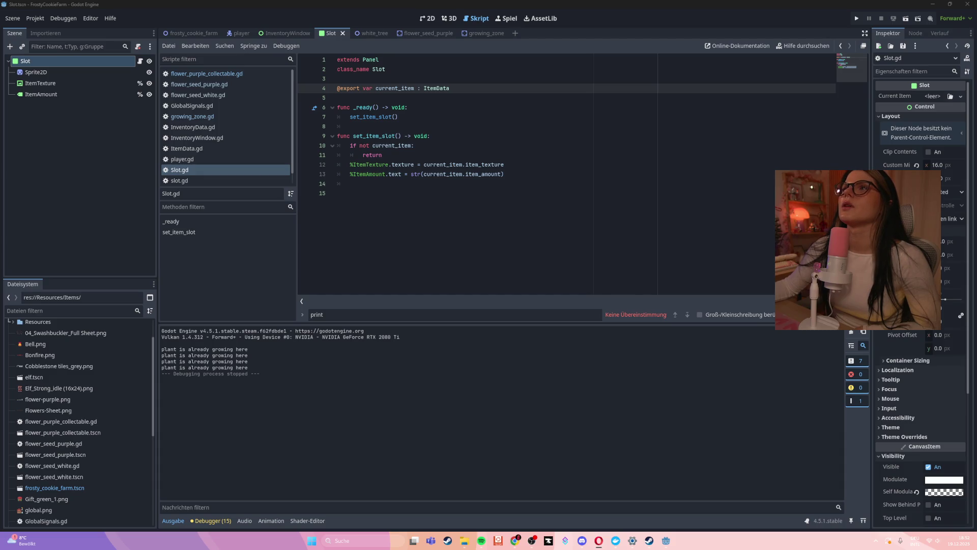
Step: Alt+Tab back to the Opera browser showing the YouTube inventory tutorial
key(alt+Tab)
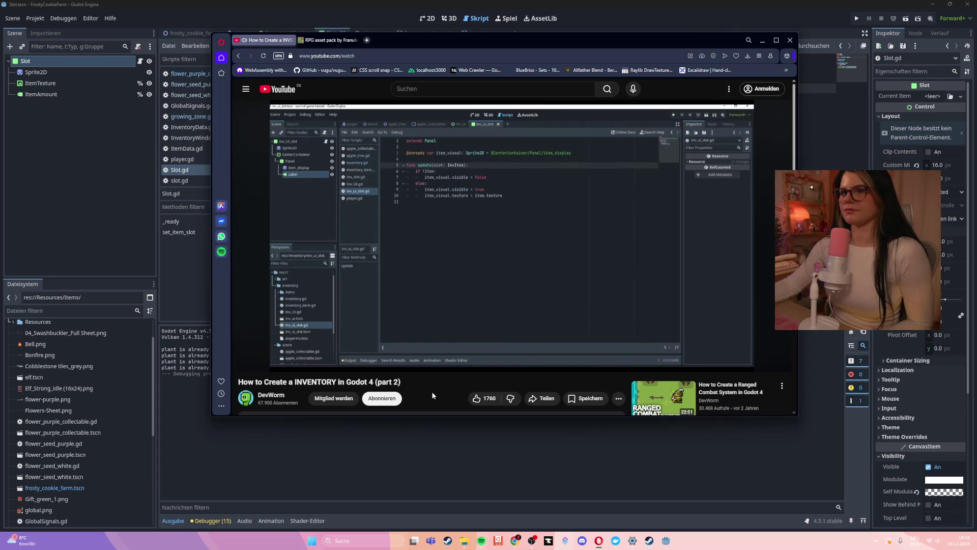
Step: Scrub the inventory tutorial back to about 2:20, pause it, and minimize the browser
mouse_move(369, 354)
drag(368, 353, 300, 352)
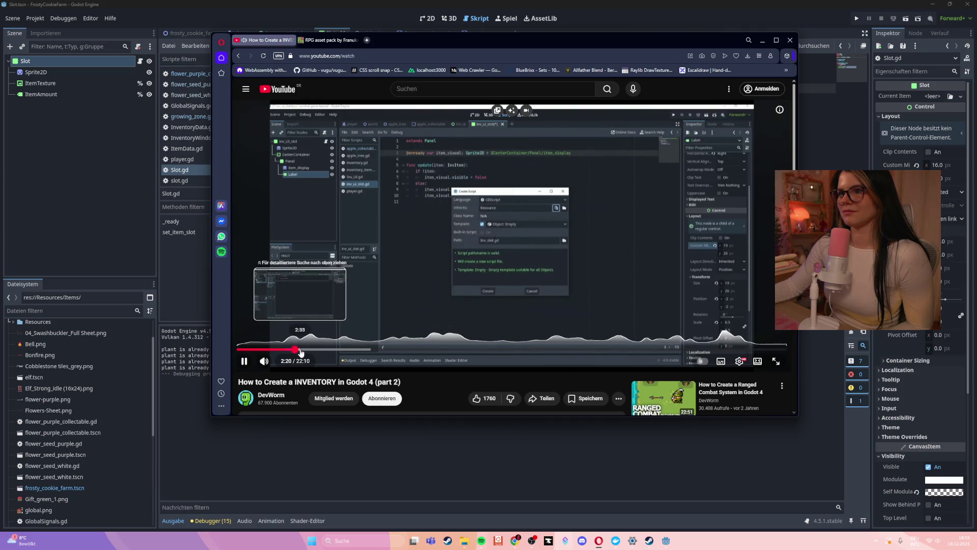
drag(283, 352, 286, 352)
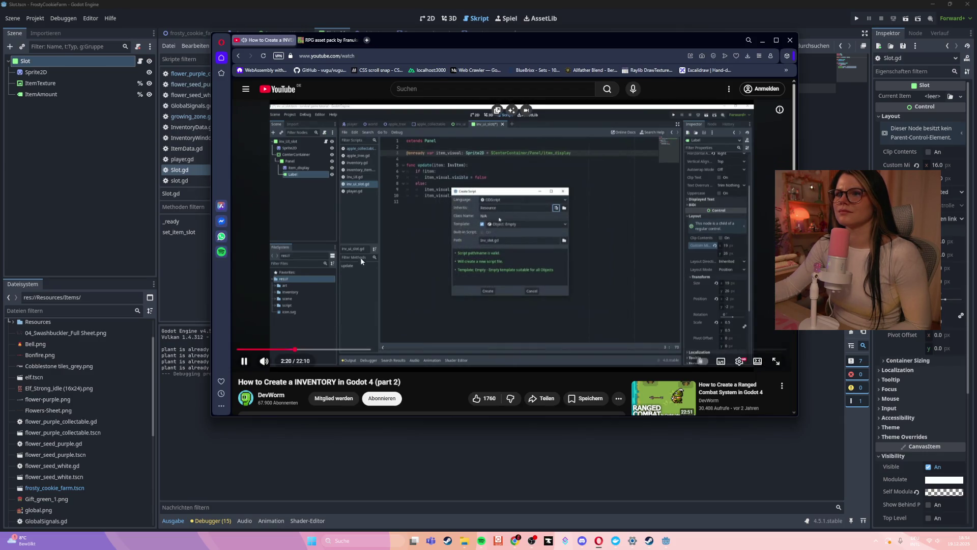
click(405, 255)
key(super+Down)
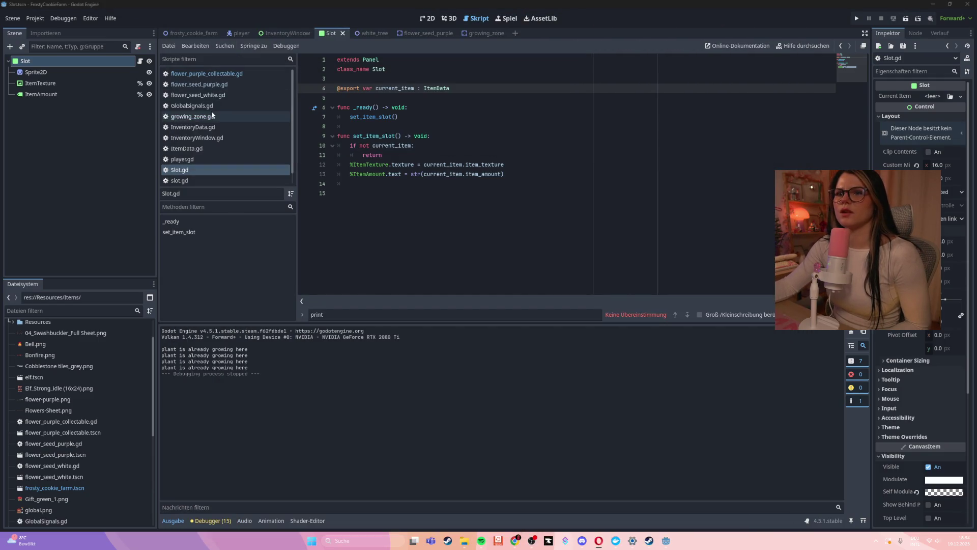
Step: Look through InventoryData.gd, Slot.gd and InventoryWindow.gd, ending on ItemData.gd with its insert stub
click(208, 131)
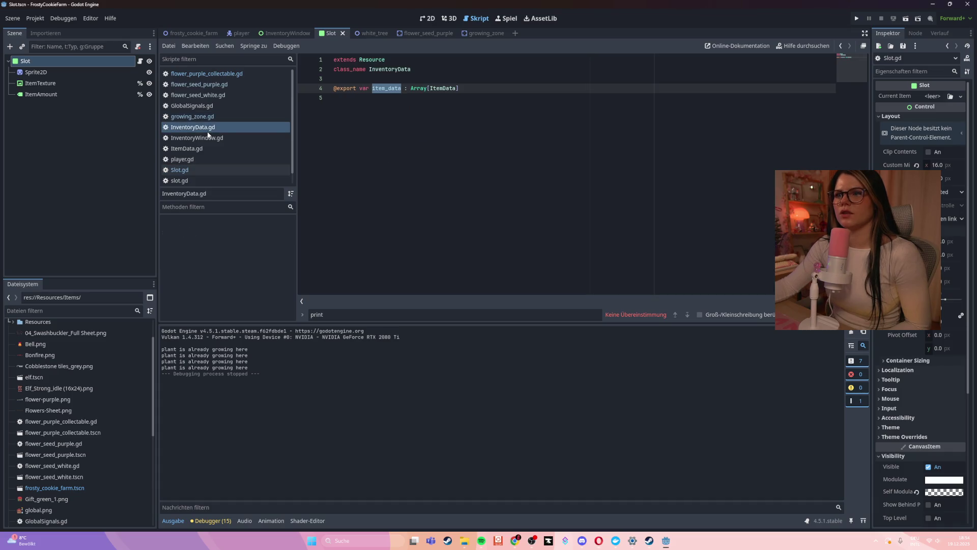
click(488, 104)
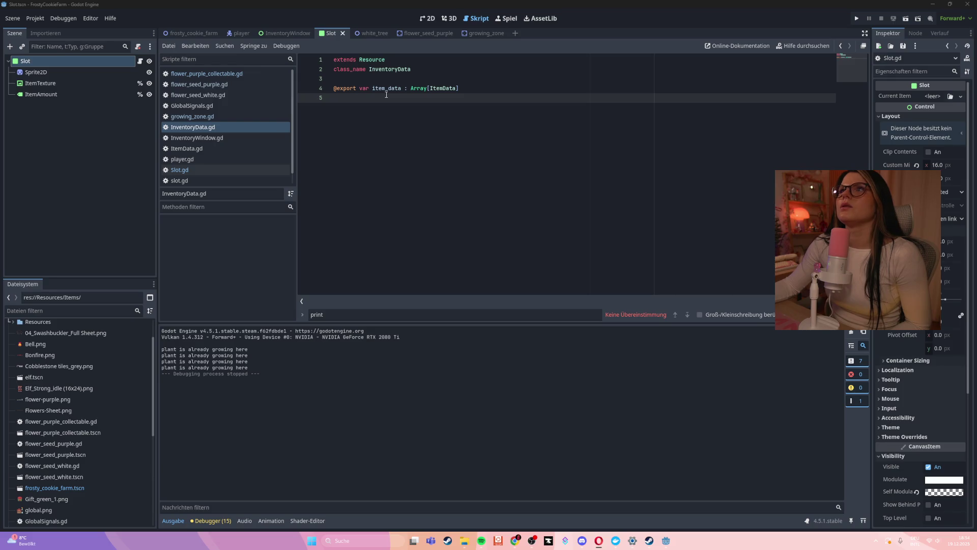
click(219, 166)
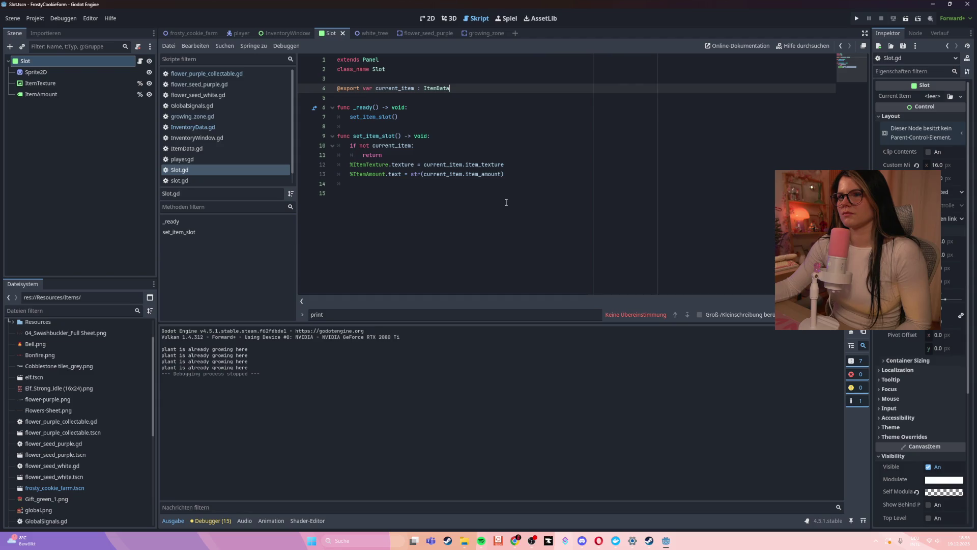
click(219, 127)
click(216, 138)
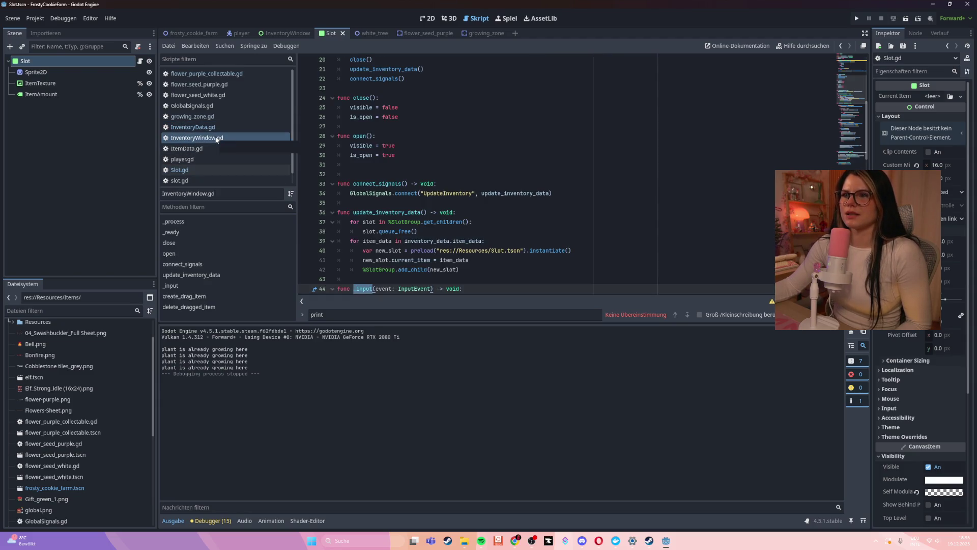
click(217, 128)
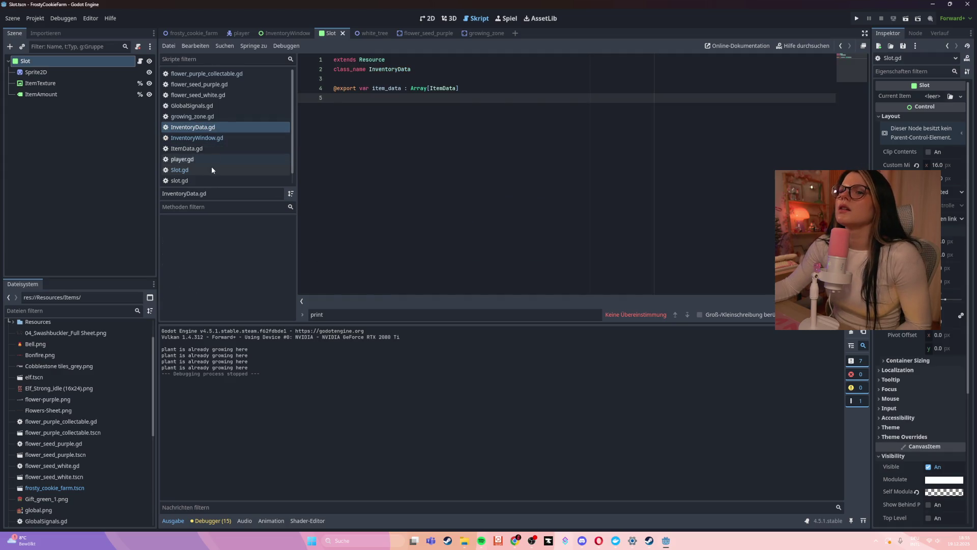
click(210, 149)
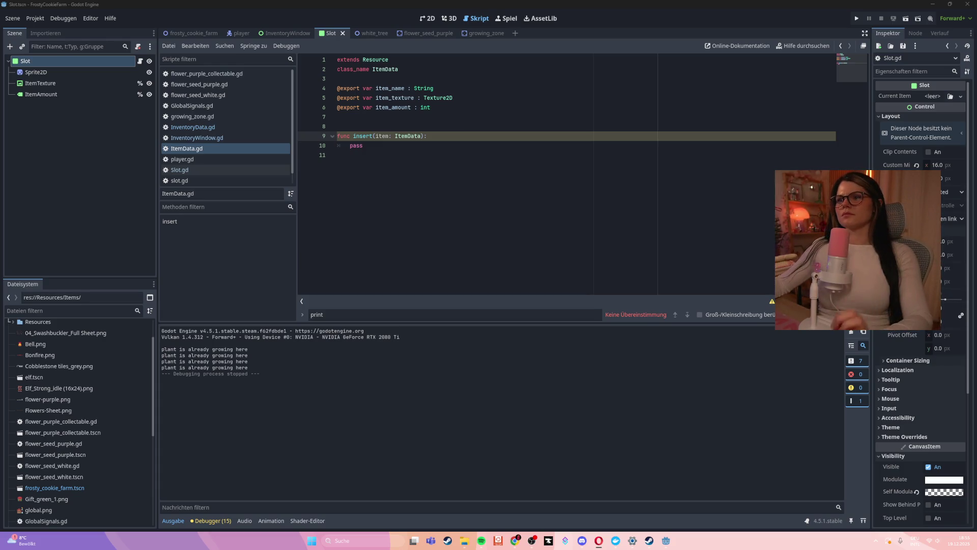
Step: Look through the InventoryData, ItemData, InventoryWindow and growing_zone scripts in turn
click(436, 130)
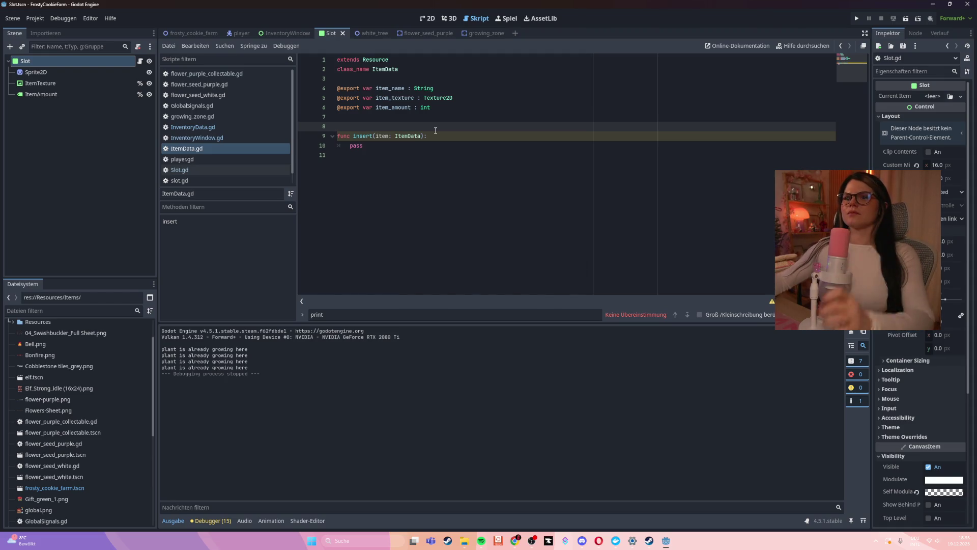
click(218, 127)
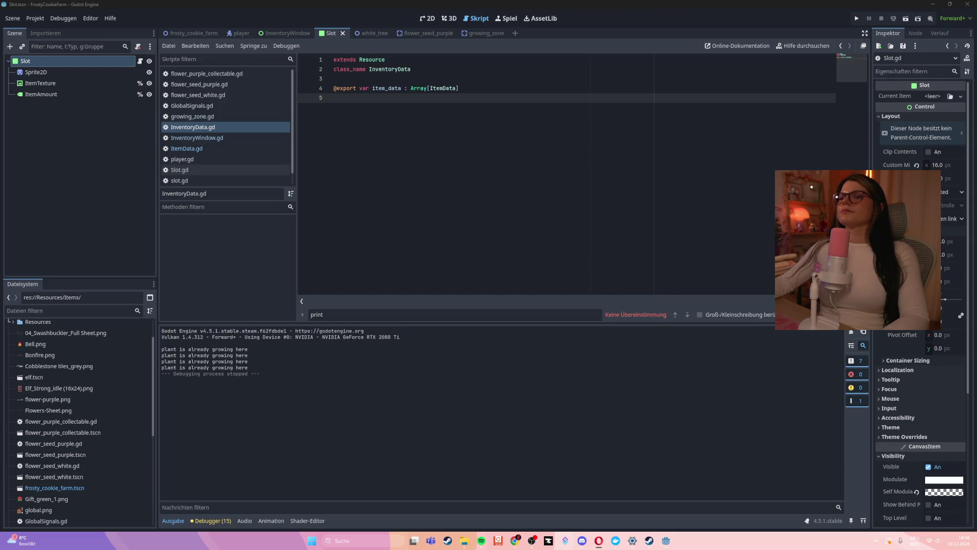
click(185, 149)
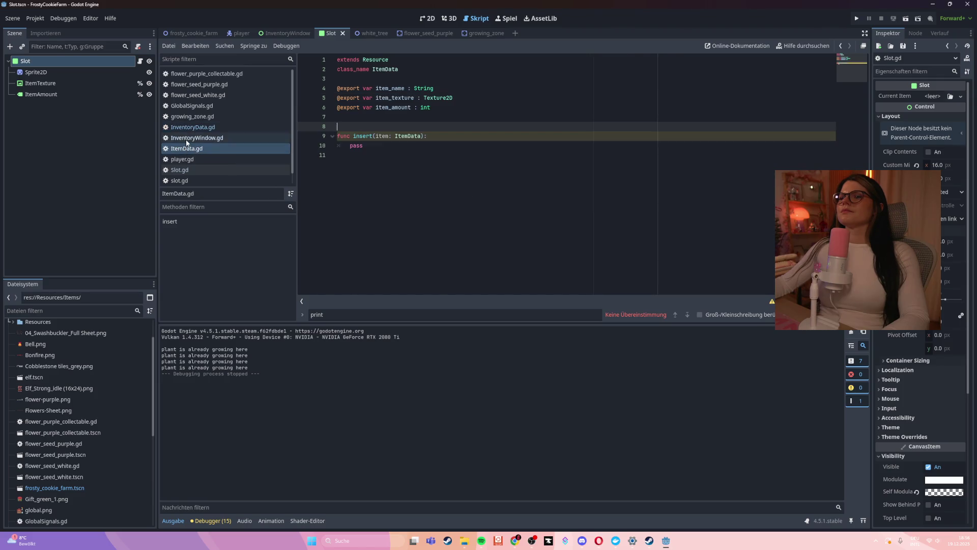
click(187, 137)
click(192, 116)
click(192, 127)
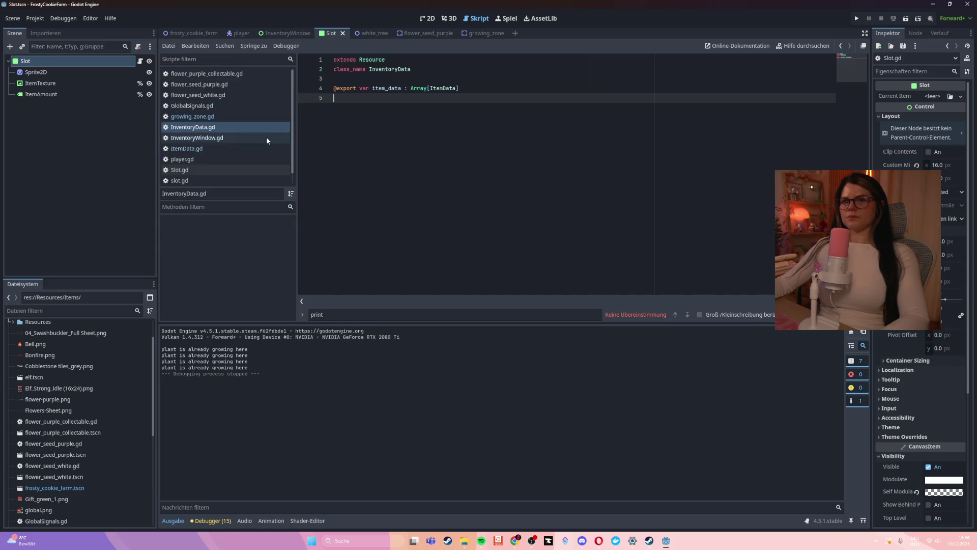
Step: Scroll down the script list and bring up Slot.gd
scroll(266, 136, down, 1)
click(221, 158)
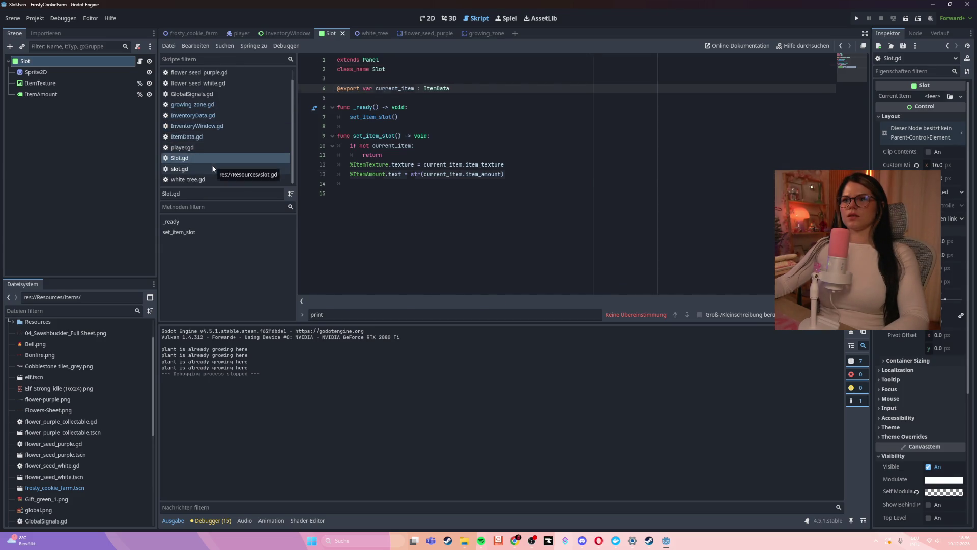
click(211, 165)
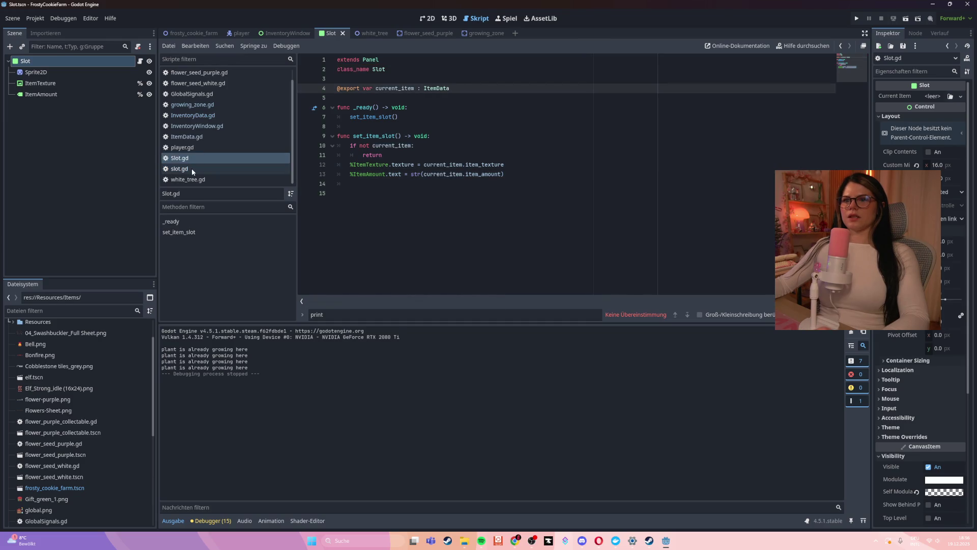
right_click(192, 169)
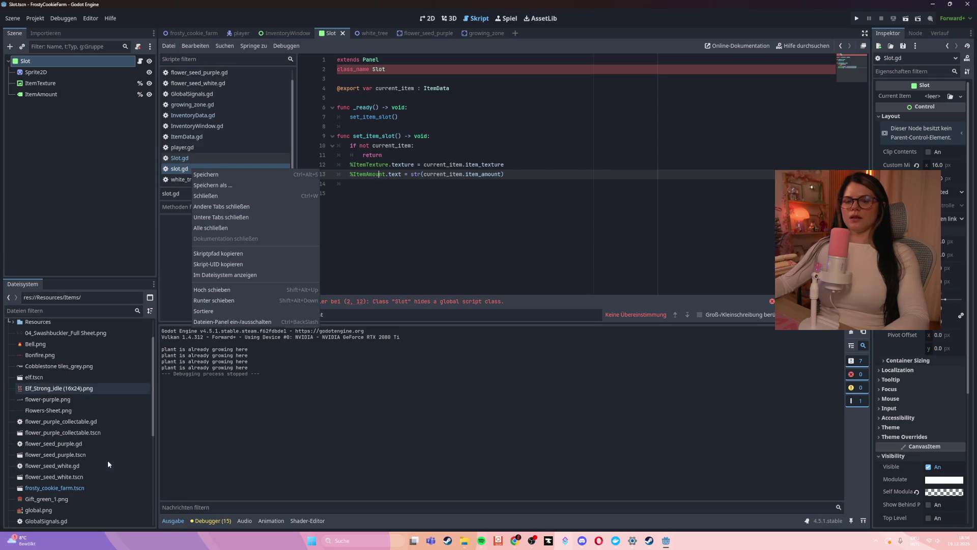
scroll(108, 461, down, 5)
click(239, 172)
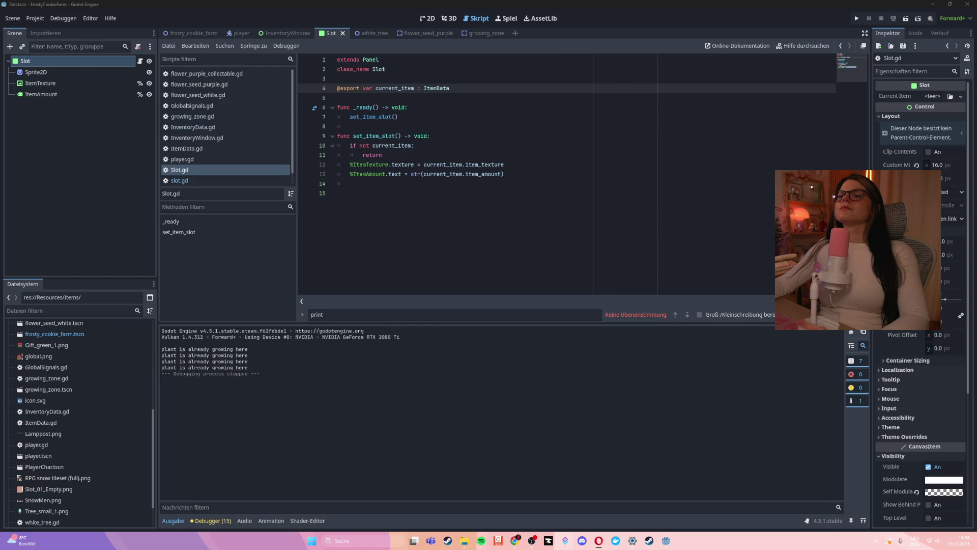
click(560, 192)
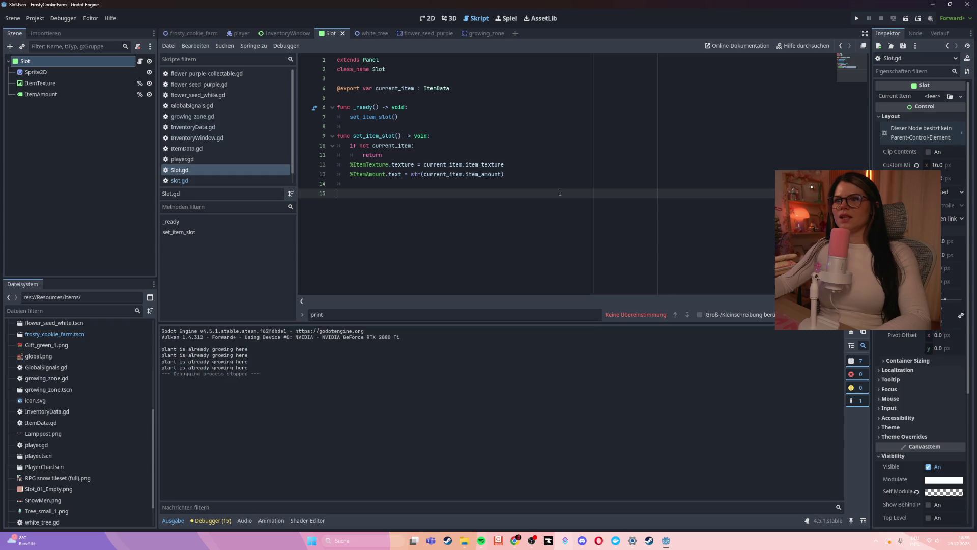
Step: Go from growing_zone to InventoryData, select the ItemData type name, then show ItemData.gd
click(248, 118)
click(240, 126)
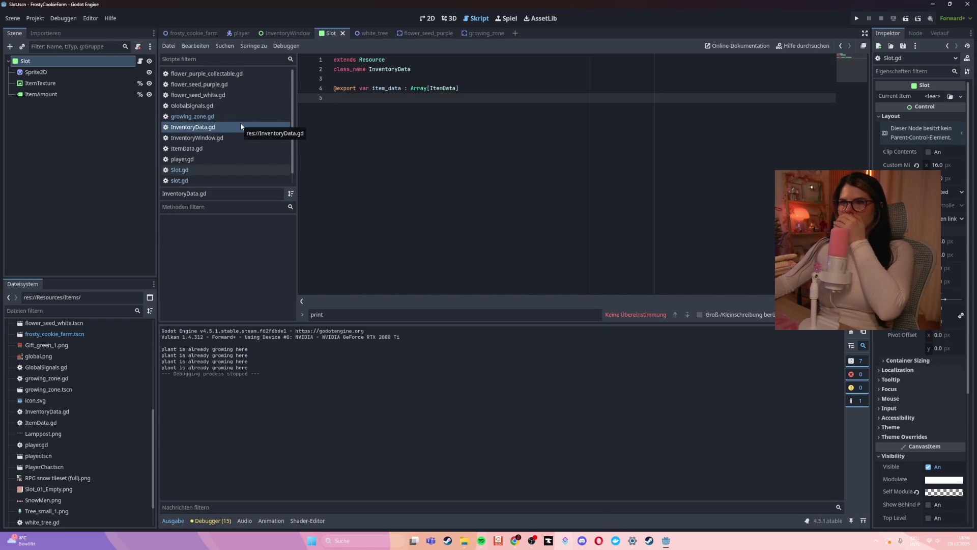
double_click(437, 90)
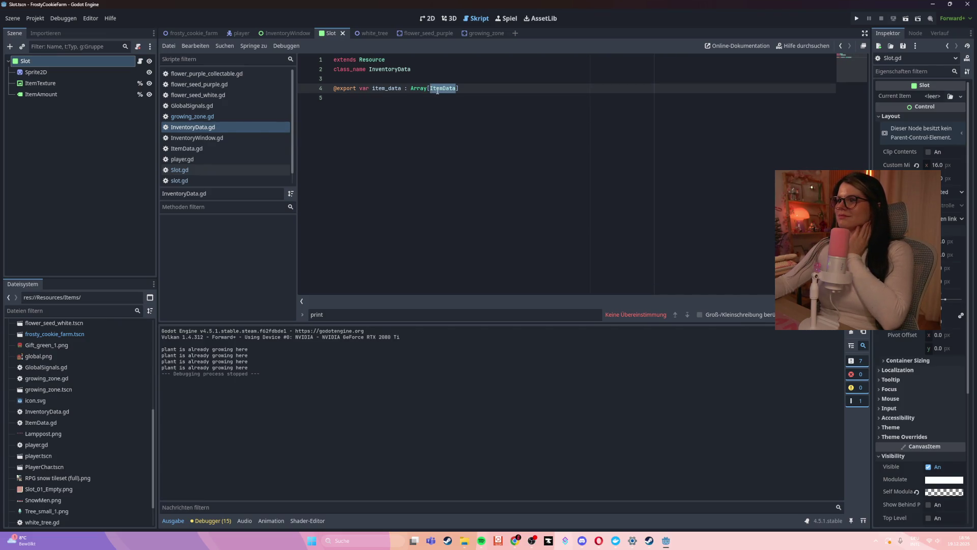
click(242, 147)
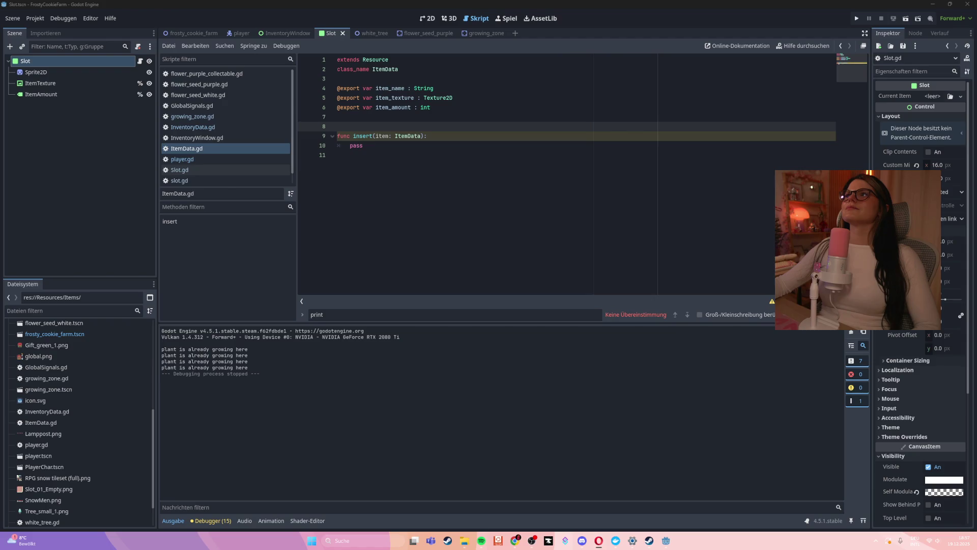
Step: Browse the FileSystem dock, expanding the Resources folder and selecting InventoryWindow.tscn
click(121, 424)
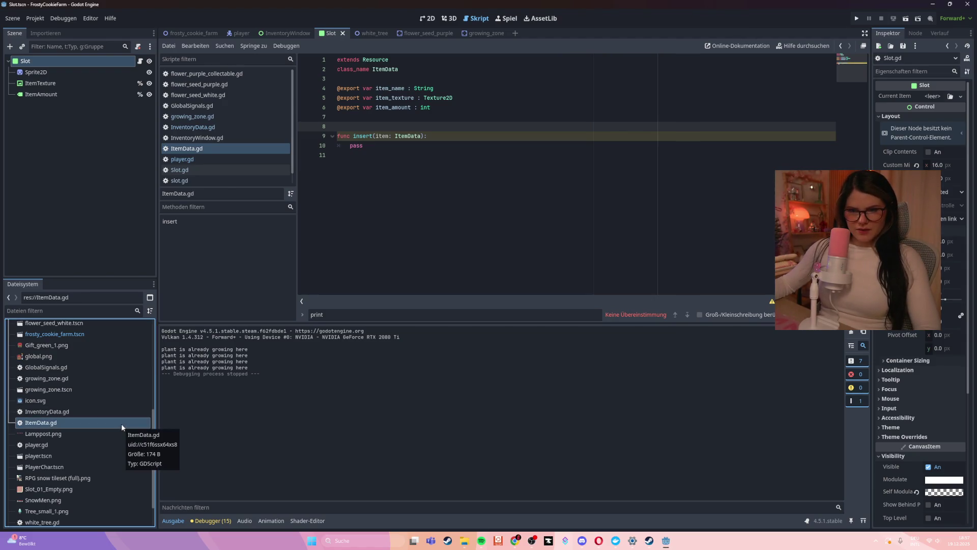
click(76, 466)
scroll(71, 461, up, 5)
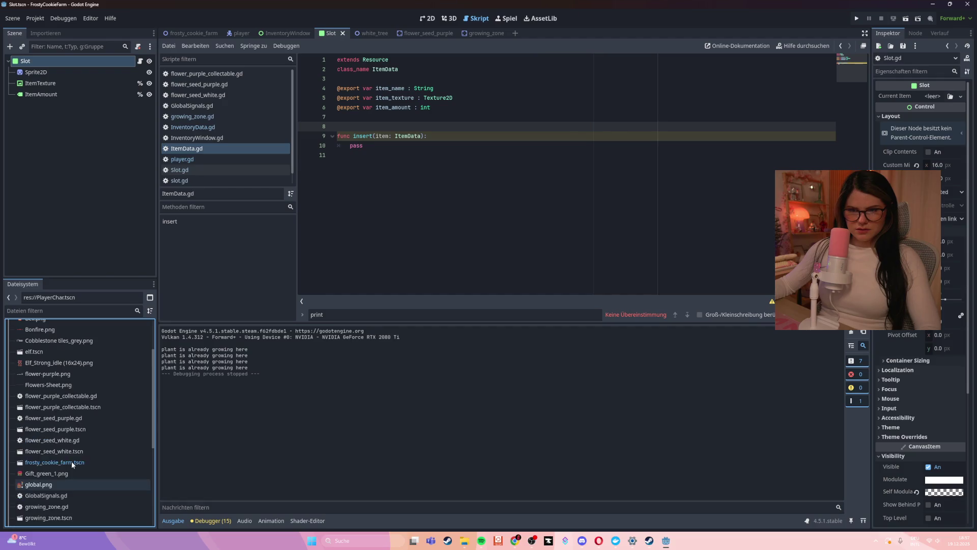
scroll(71, 462, up, 3)
click(56, 359)
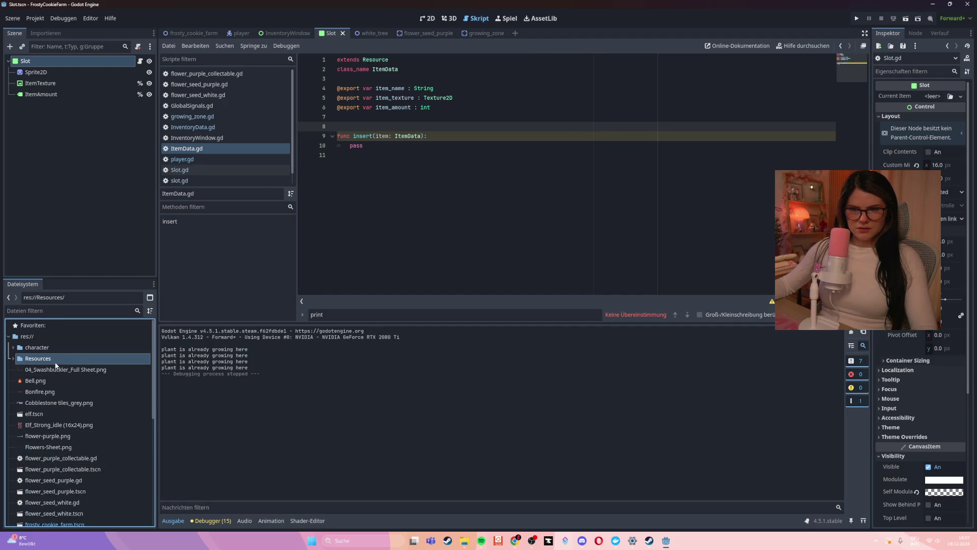
click(10, 359)
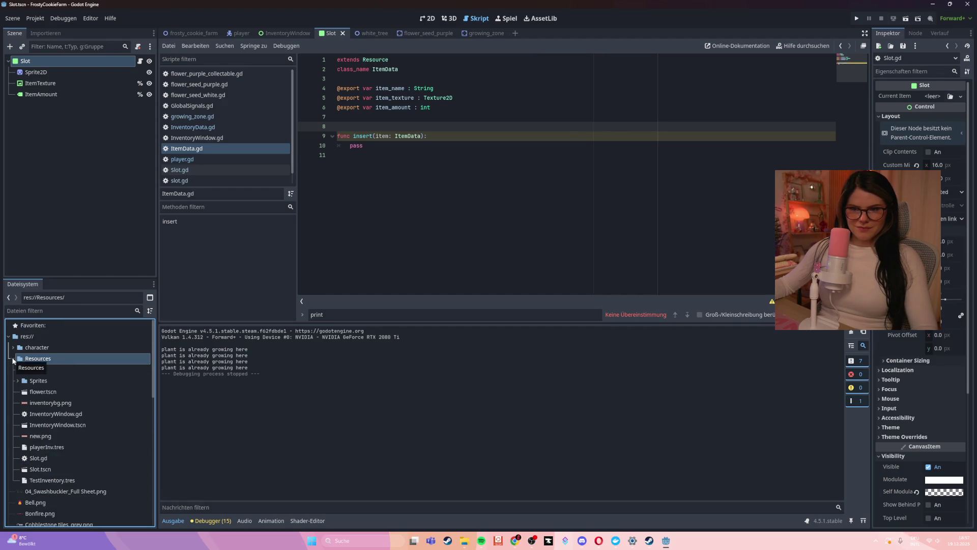
click(77, 429)
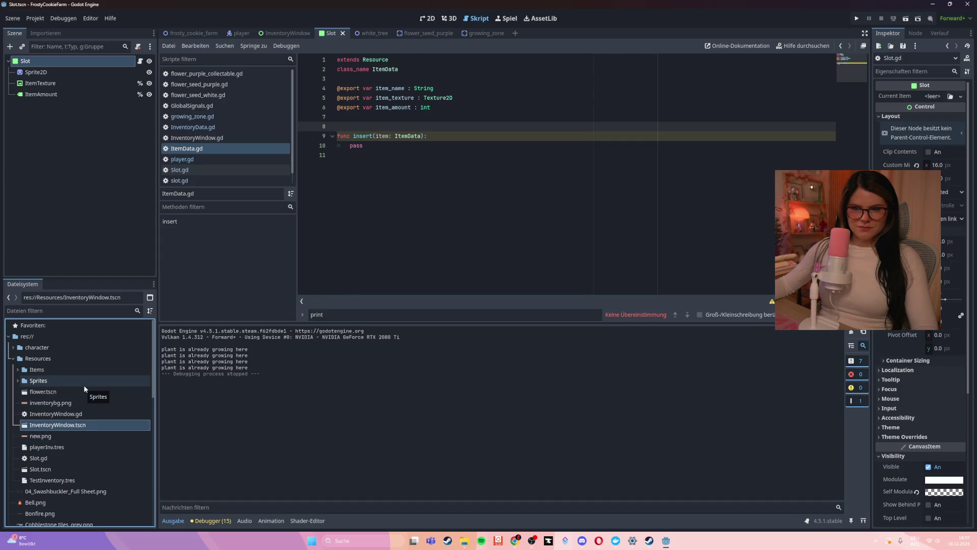
scroll(85, 389, down, 3)
scroll(85, 389, down, 1)
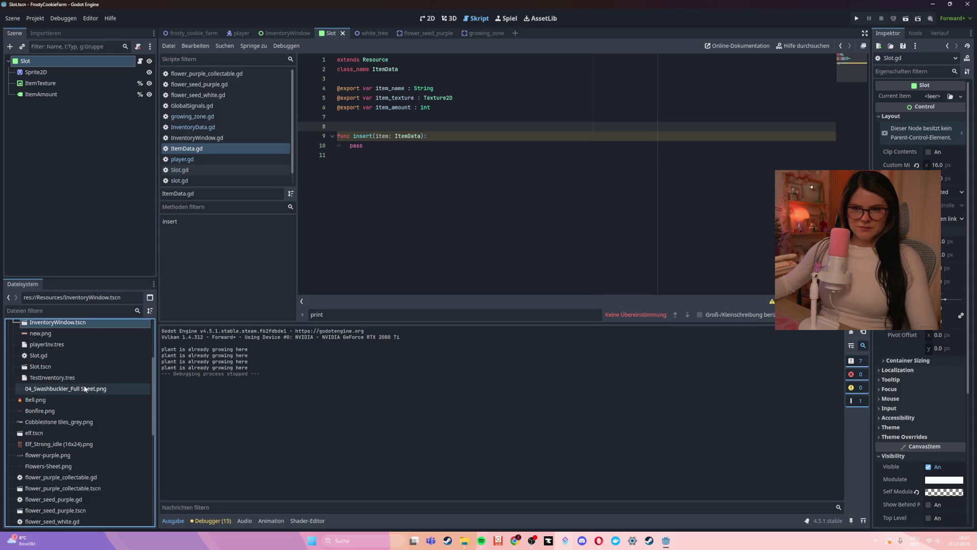
scroll(85, 389, down, 8)
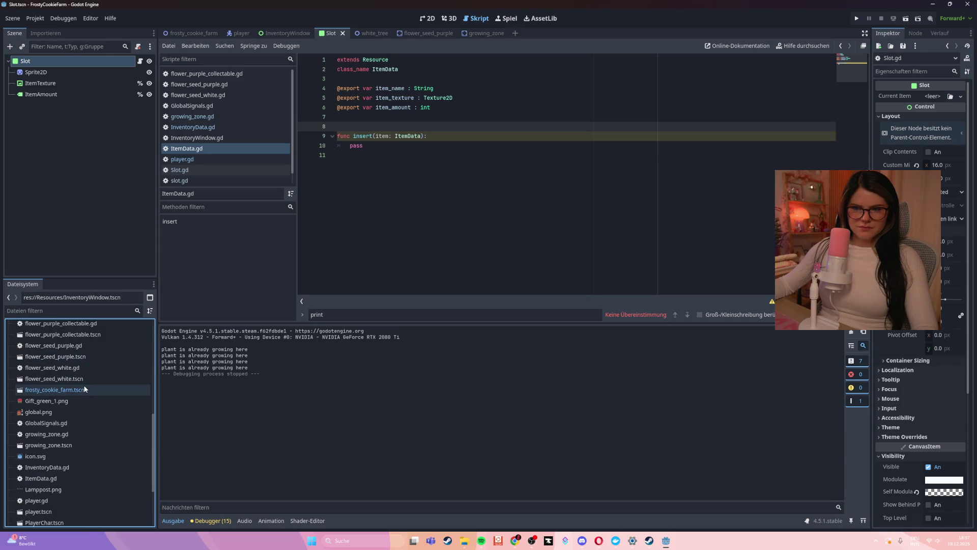
scroll(85, 389, down, 1)
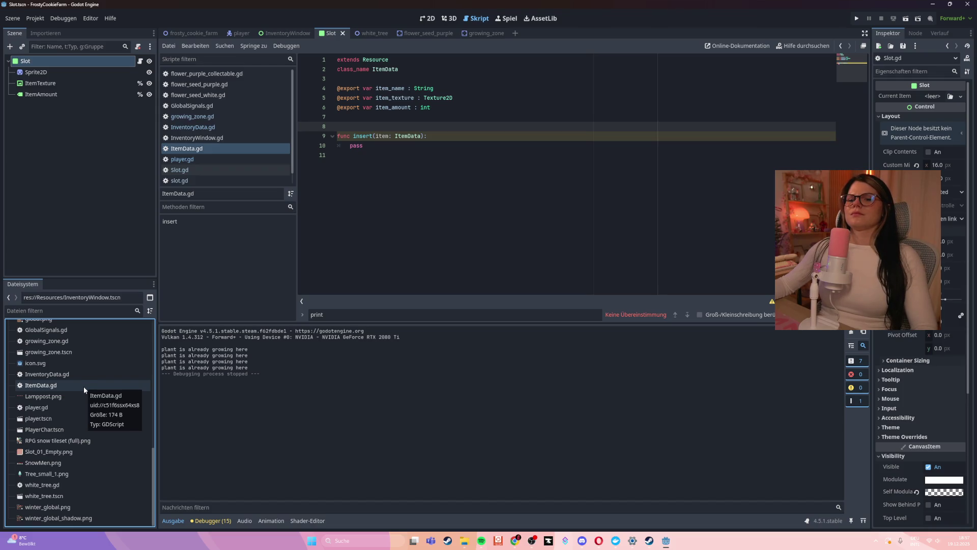
scroll(84, 388, up, 5)
scroll(83, 387, up, 8)
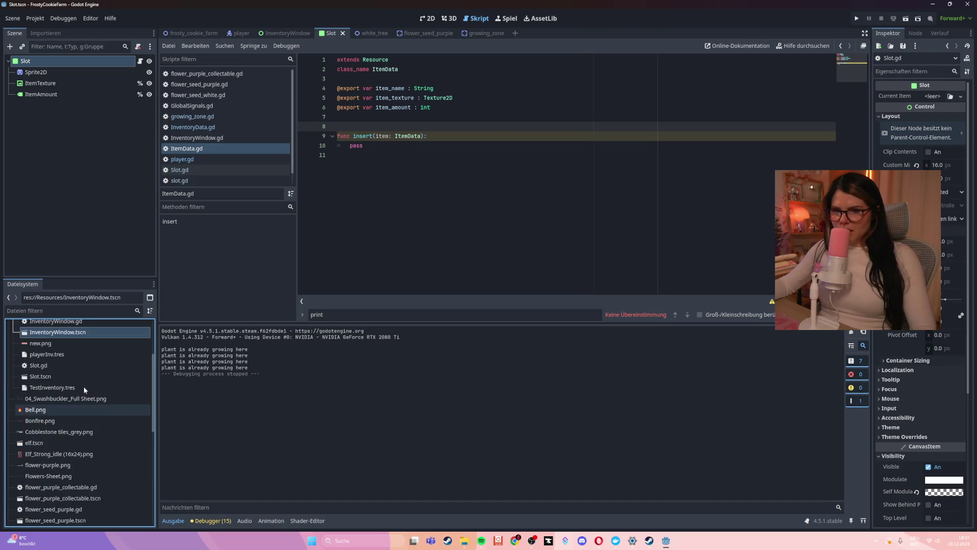
Step: Toggle the Sprites and Items folders, then switch to the frosty_cookie_farm scene
click(17, 366)
click(17, 366)
click(18, 355)
click(17, 355)
click(18, 355)
click(17, 355)
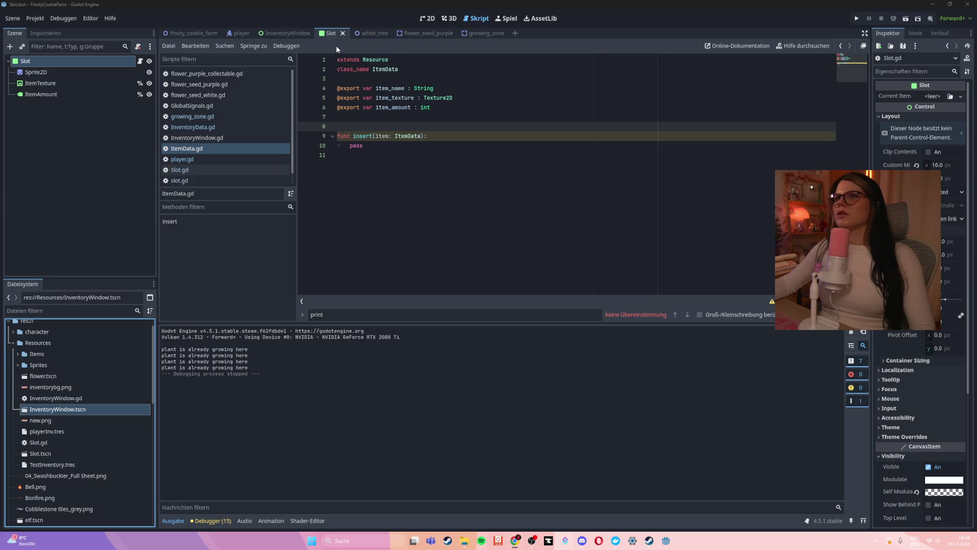
click(465, 205)
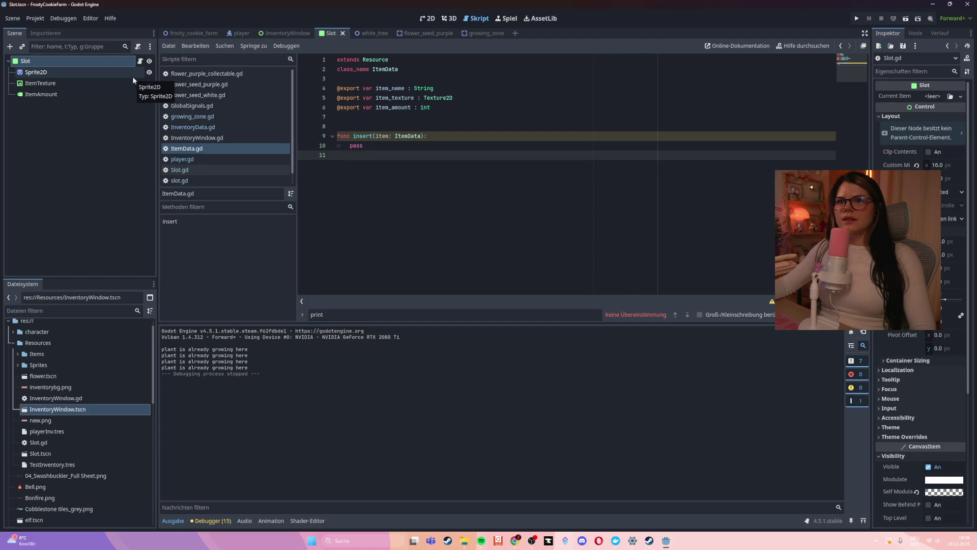
click(179, 34)
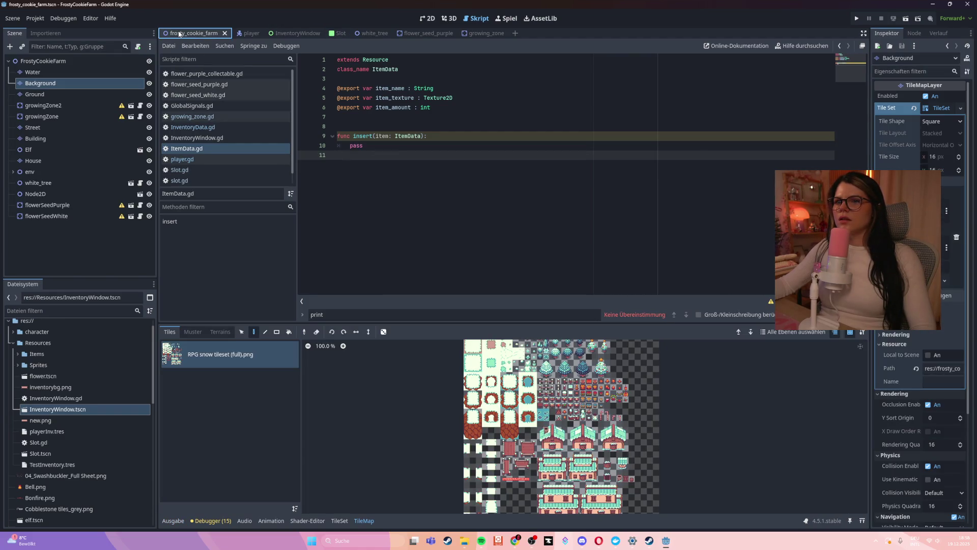
Step: Switch to the flower_seed_purple scene and reopen the flower_purple_collectable script
click(429, 34)
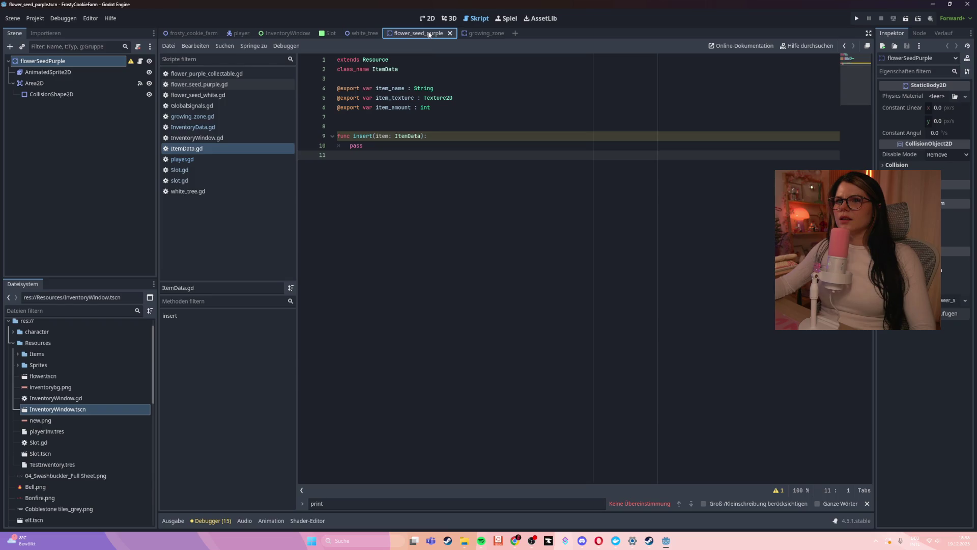
scroll(72, 408, up, 1)
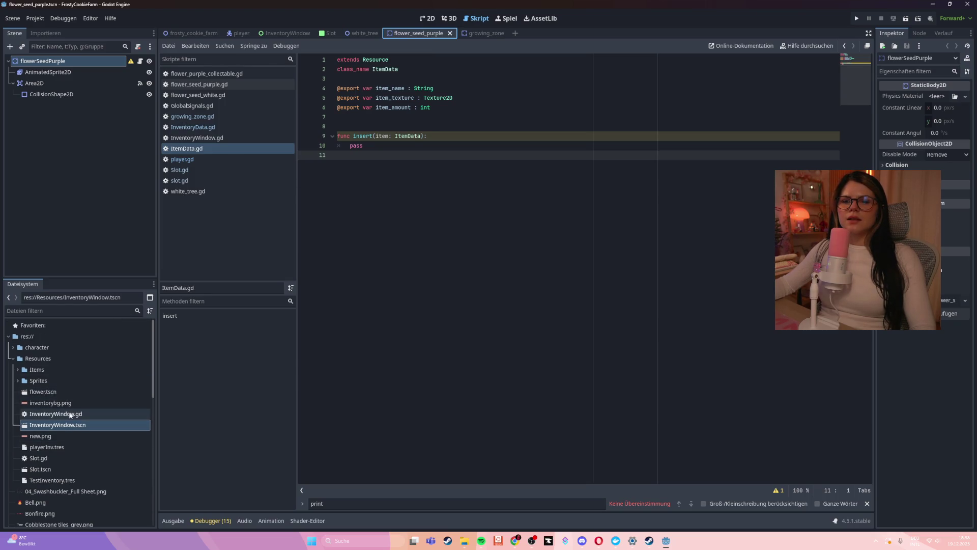
scroll(82, 392, down, 5)
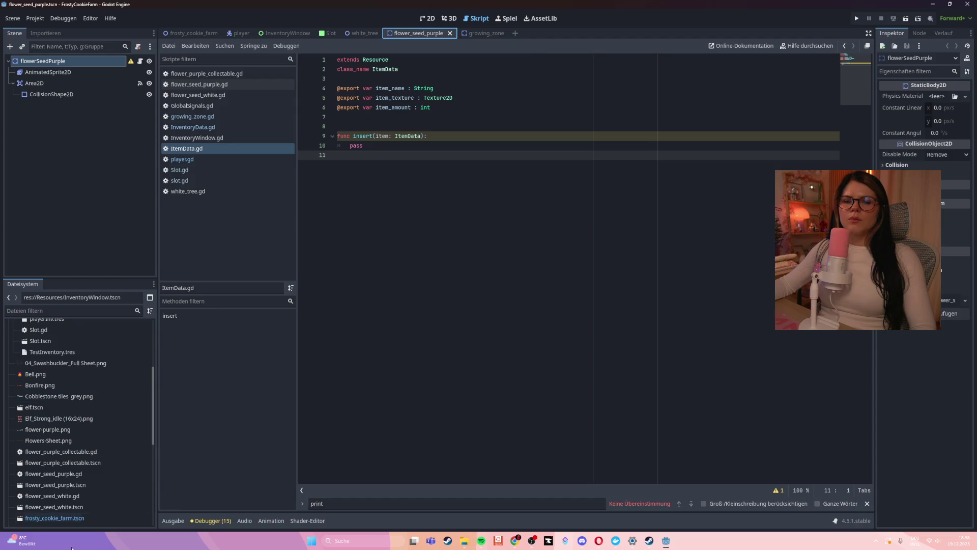
double_click(76, 454)
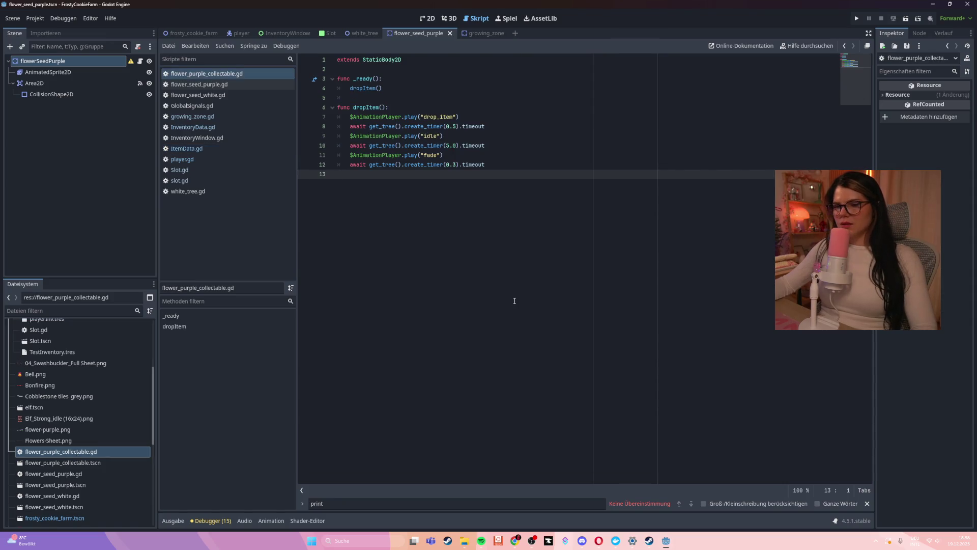
Step: Show the Animation panel and return to the 2D view of the sprite
click(271, 521)
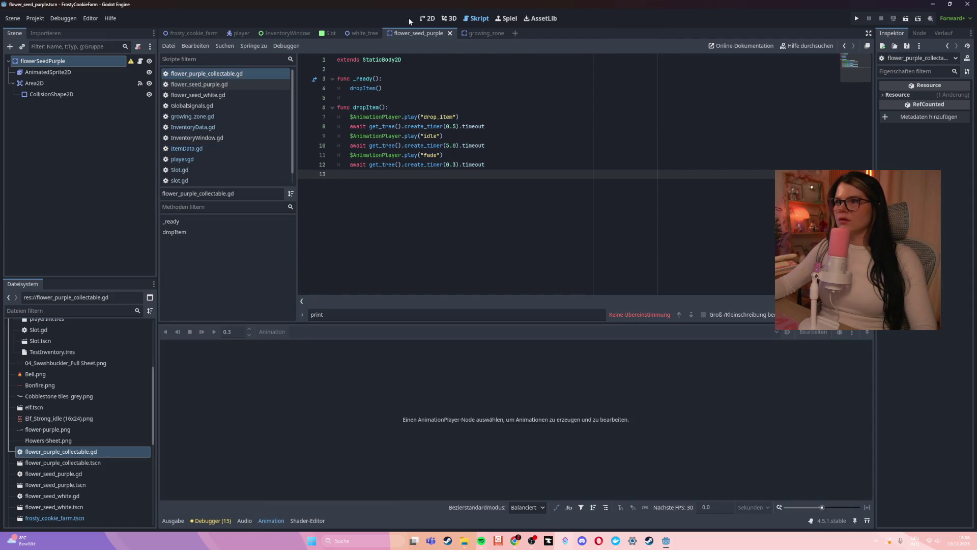
click(428, 18)
scroll(455, 291, down, 3)
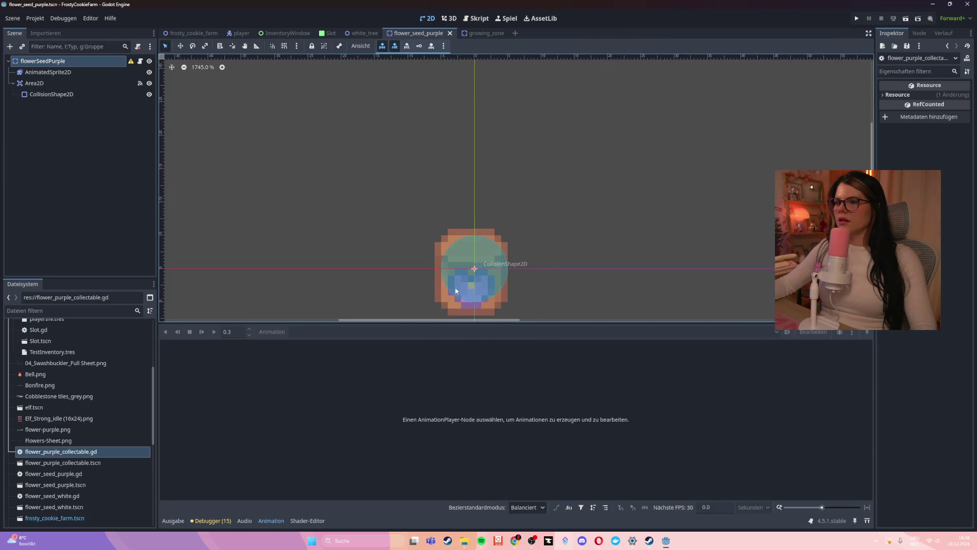
Step: Toggle the animation editor and inspect the AnimatedSprite2D and CollisionShape2D nodes
scroll(405, 290, down, 1)
click(80, 454)
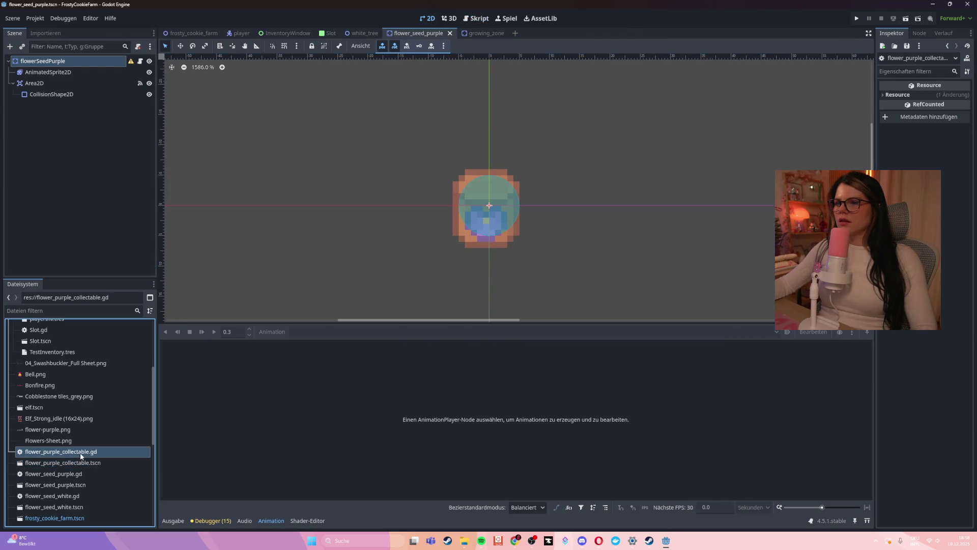
click(270, 521)
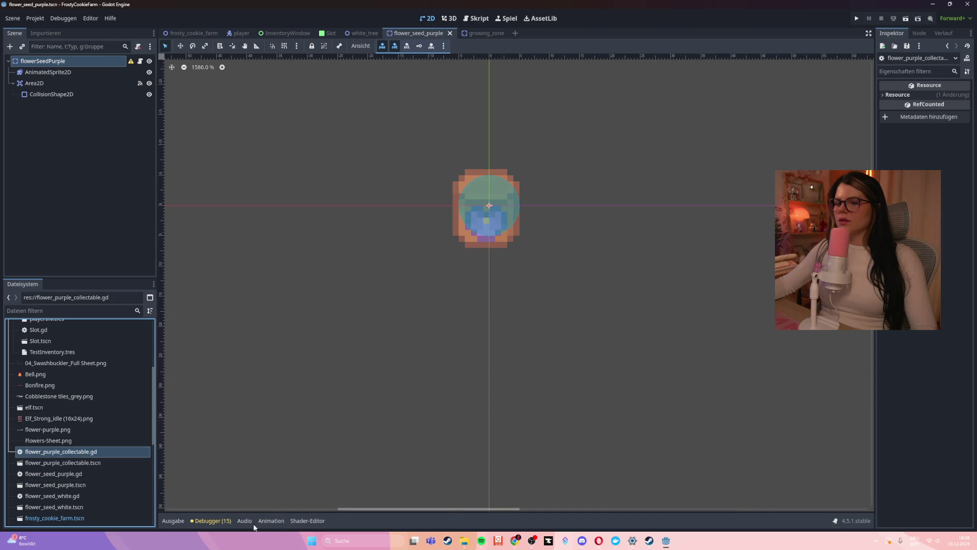
click(274, 522)
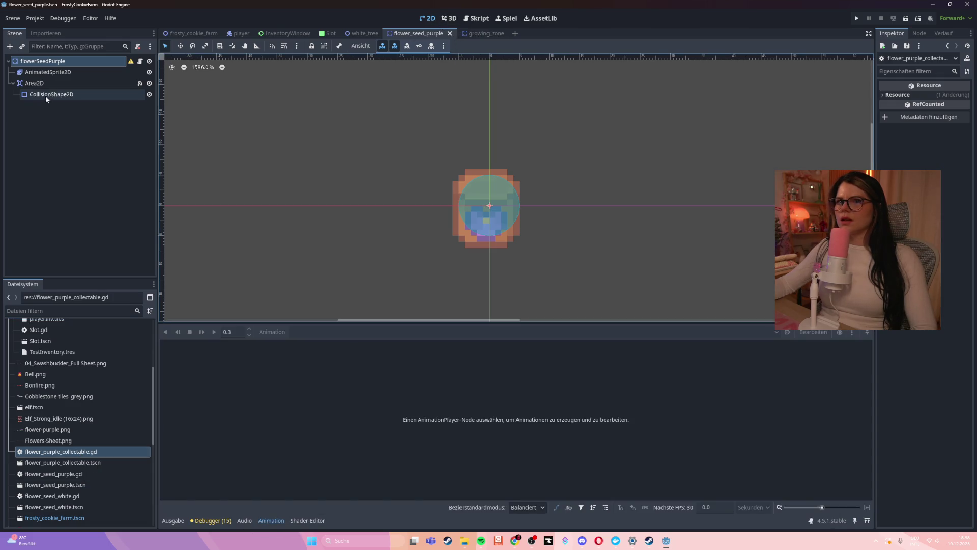
click(48, 72)
click(57, 95)
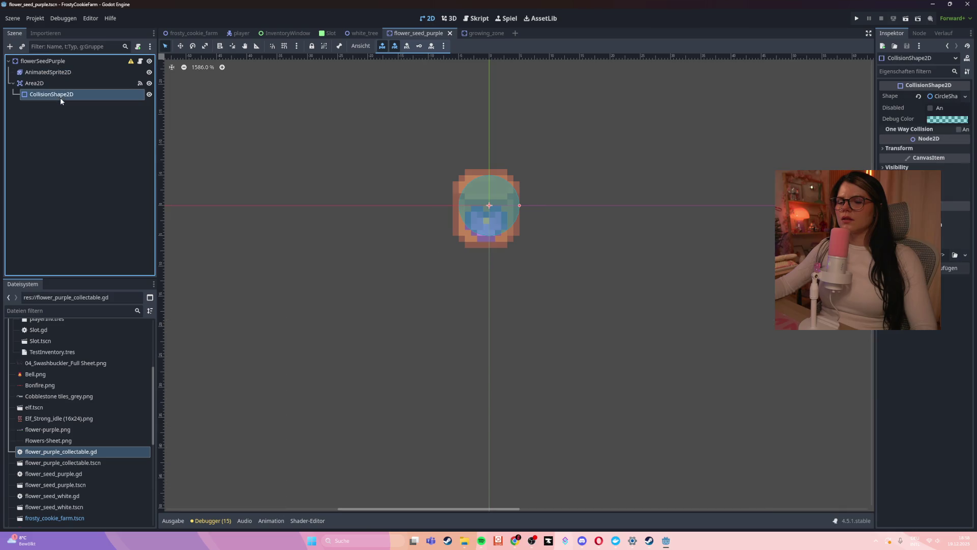
Step: Check the flower_seed_purple files, then open flower_purple_collectable.tscn from the FileSystem dock
click(84, 462)
scroll(87, 504, down, 1)
click(64, 449)
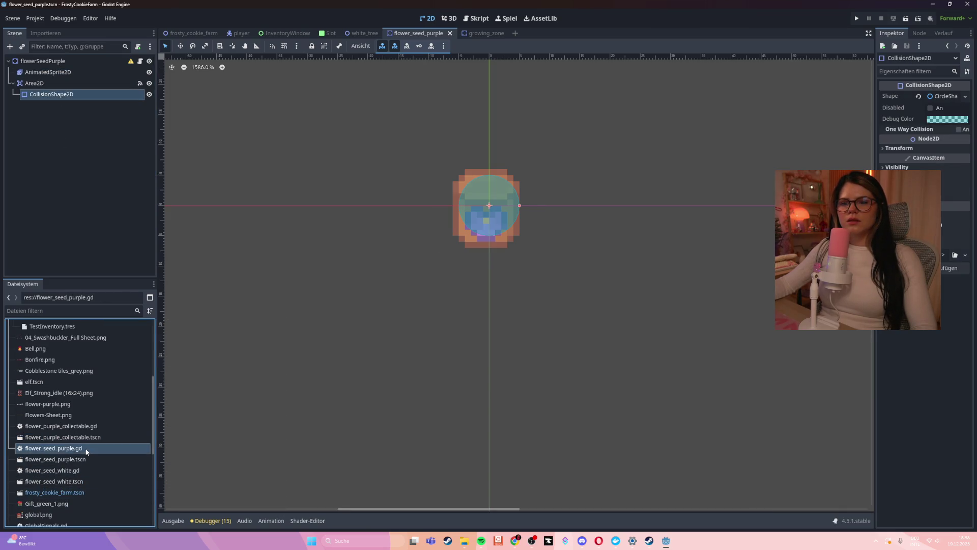
click(57, 461)
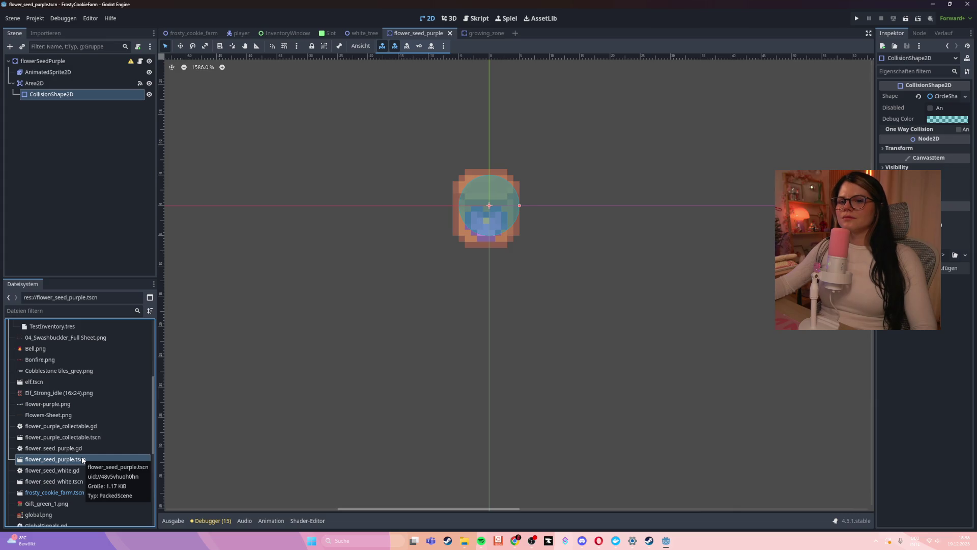
click(51, 438)
double_click(51, 438)
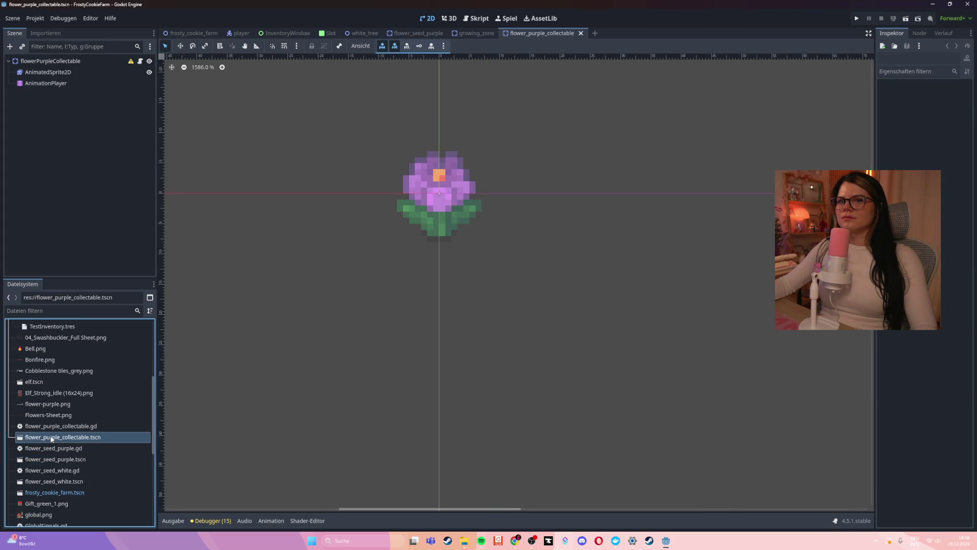
Step: Inspect the AnimationPlayer's auto capture transition types and its scale keyframe's time and value
click(69, 84)
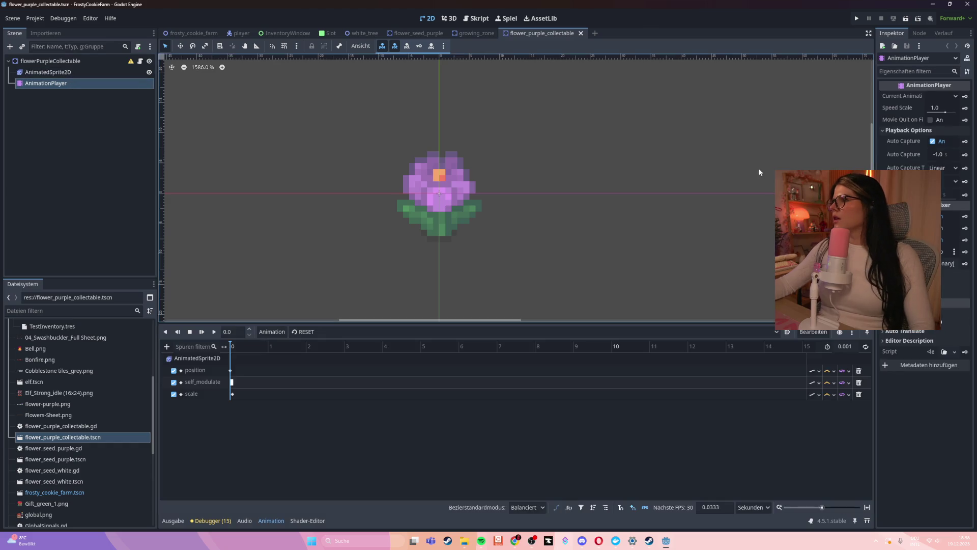
click(948, 168)
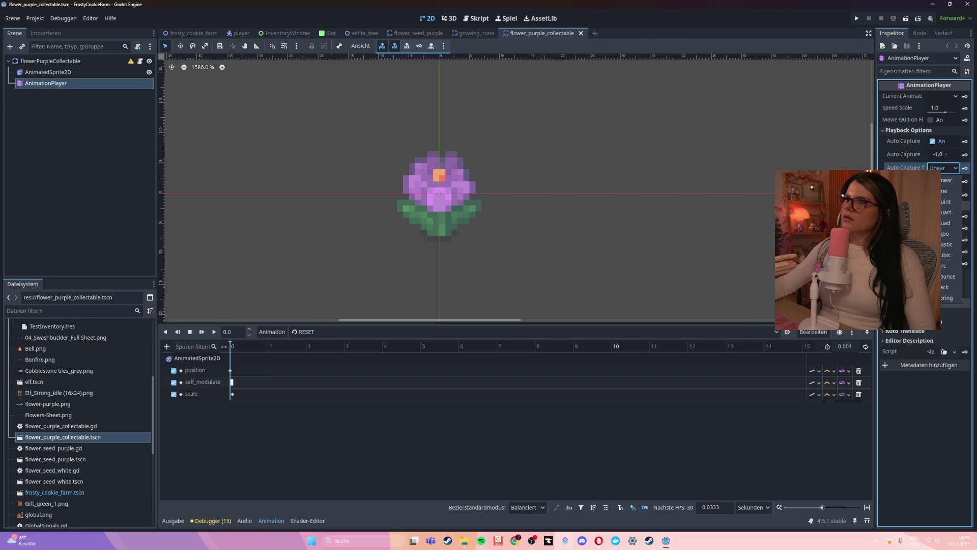
click(353, 456)
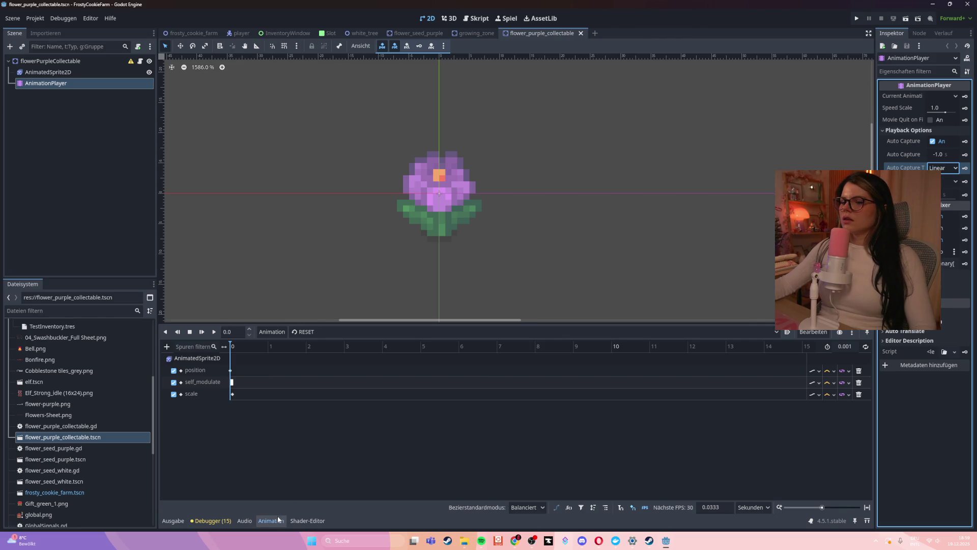
click(277, 517)
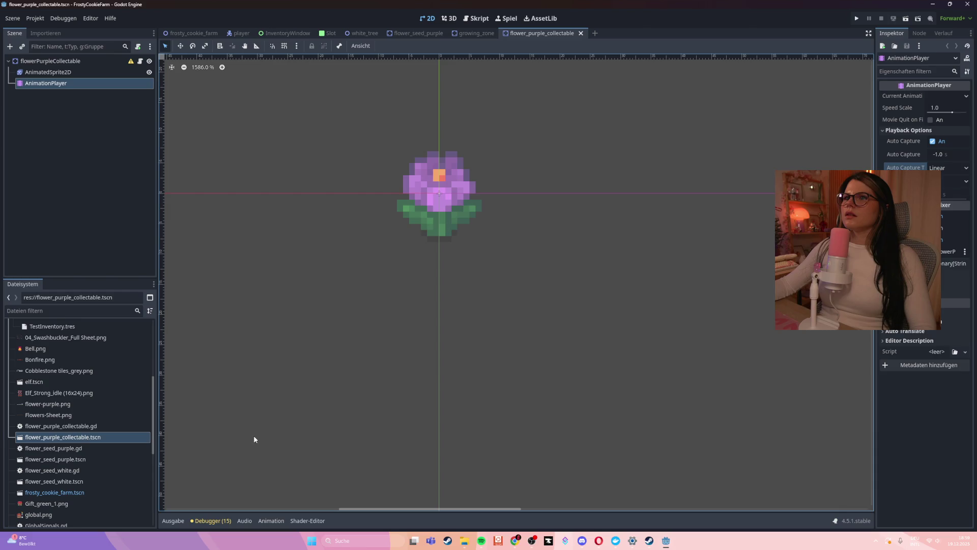
click(271, 520)
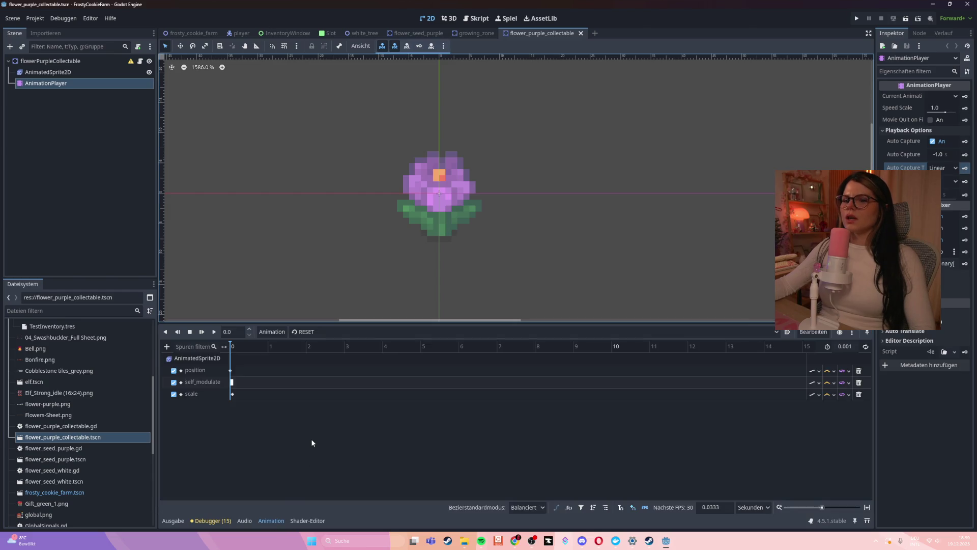
click(232, 395)
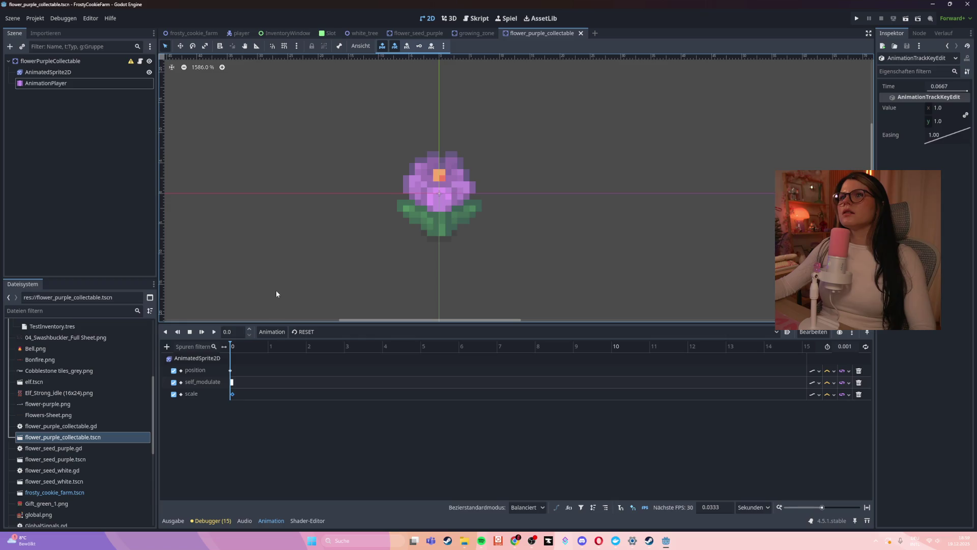
Step: Show the AnimatedSprite2D's single-frame default SpriteFrames animation at 0.0 FPS
click(197, 358)
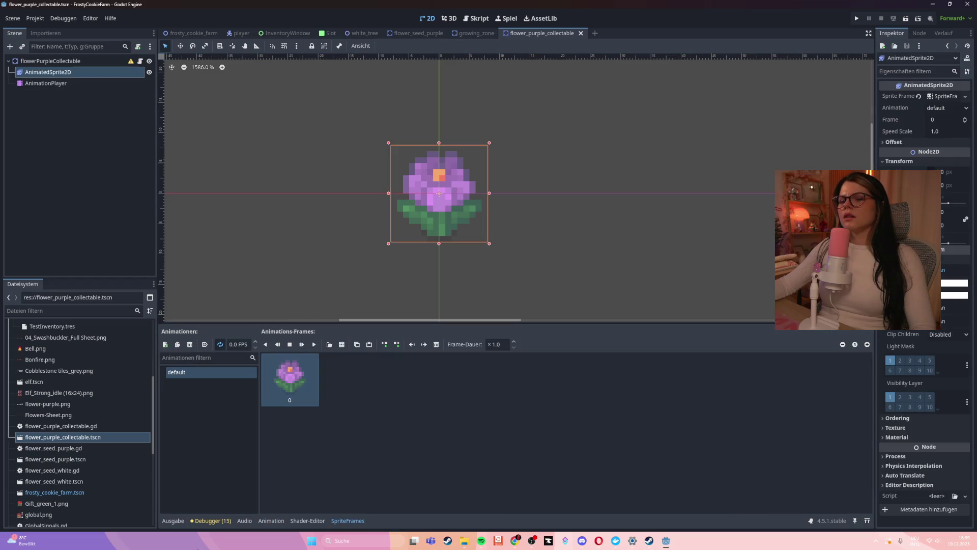
click(271, 520)
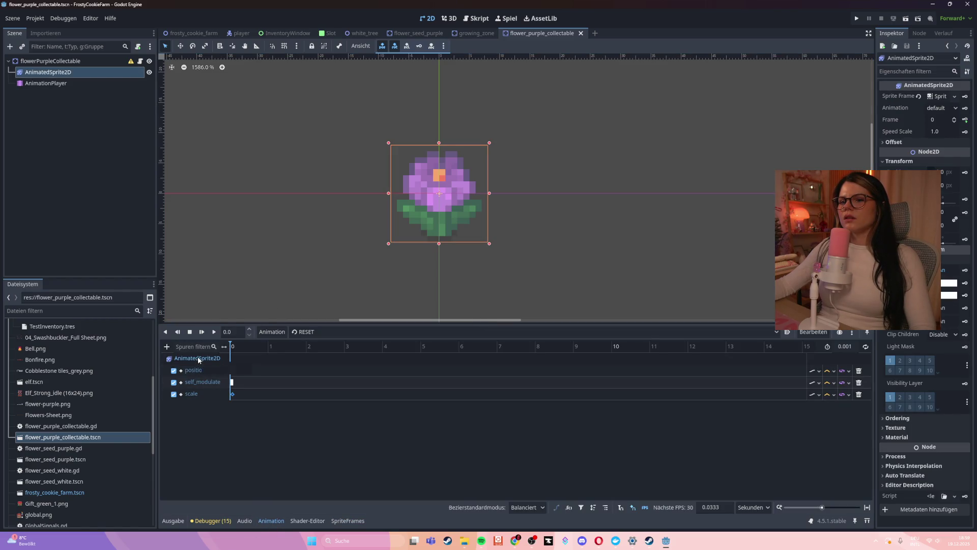
click(198, 358)
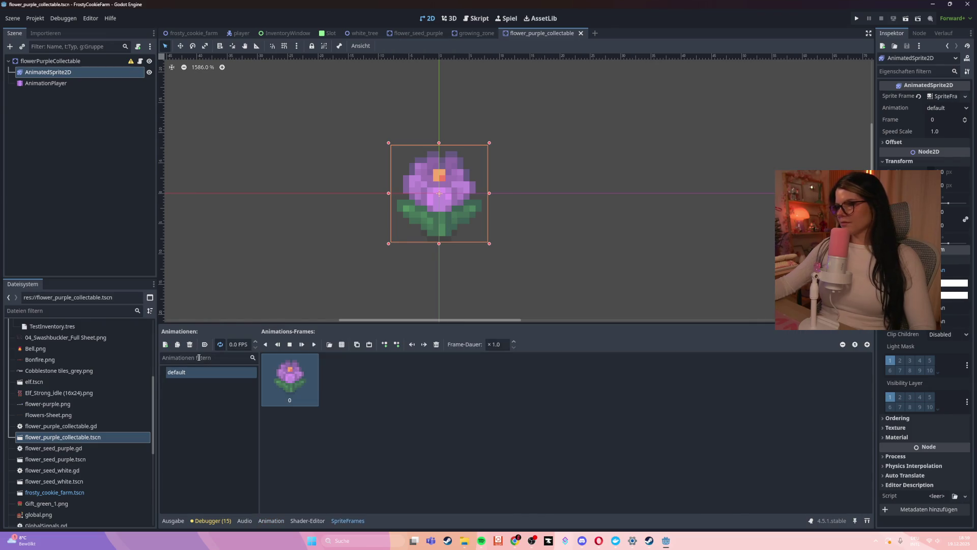